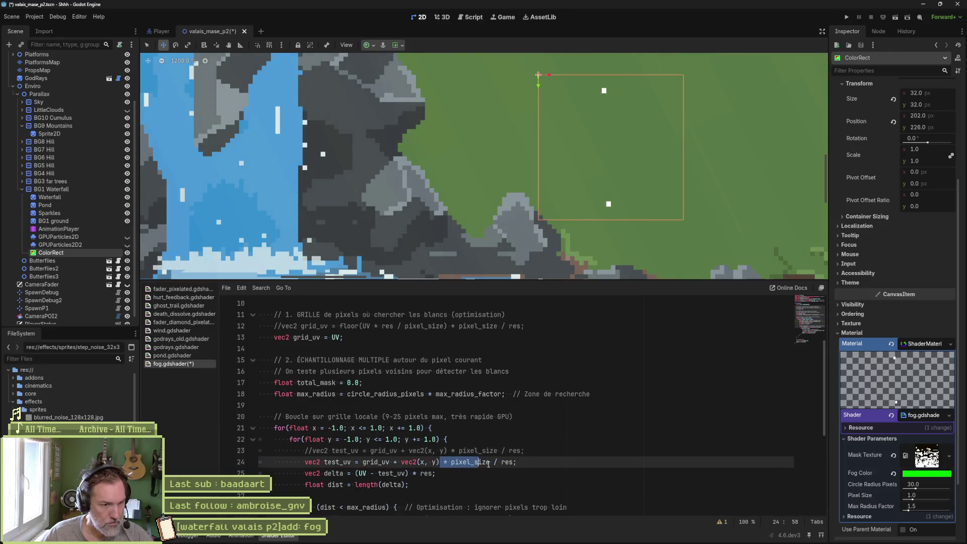
On the test_uv line, delete ' * pixel_size / res' and replace grid_uv with UV
drag(439, 462, 509, 462)
key(Delete)
key(Delete)
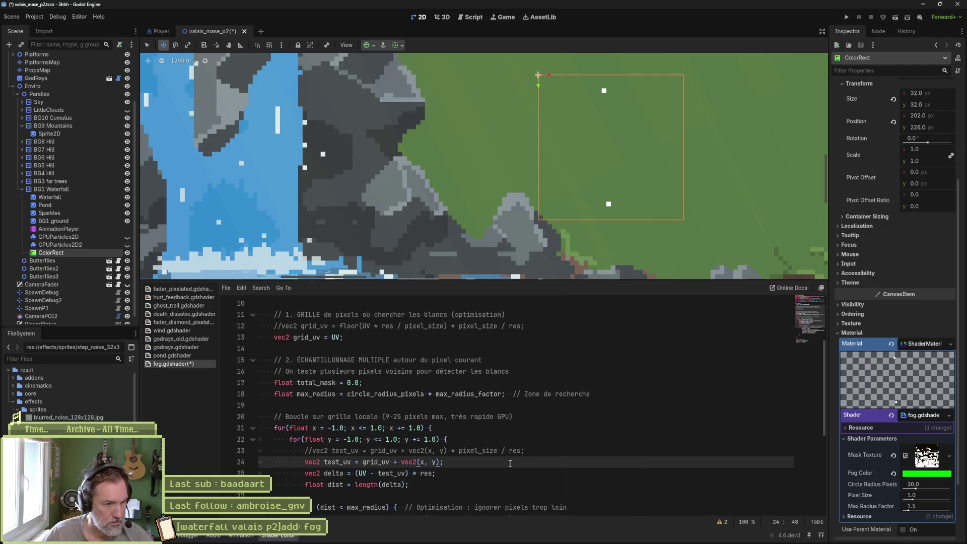
double_click(381, 462)
text(UV)
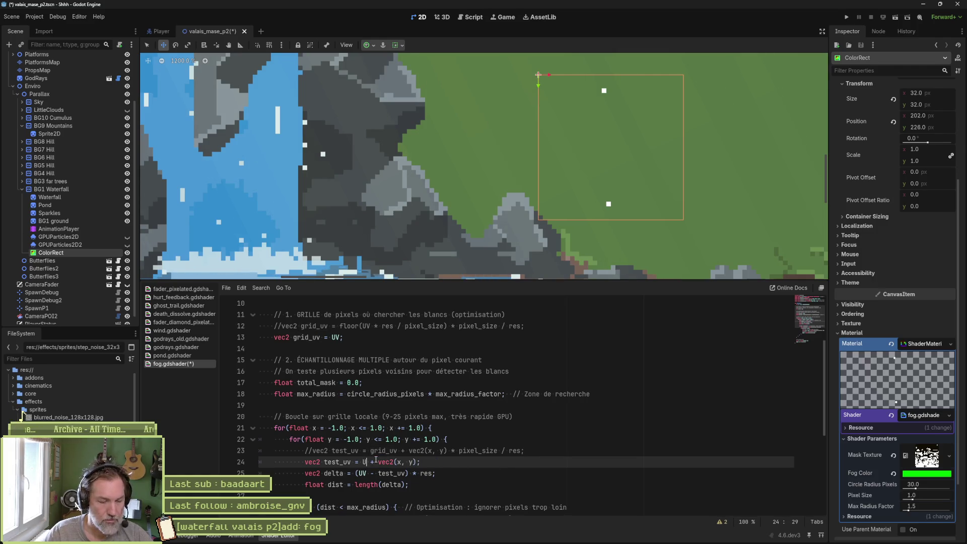
click(437, 466)
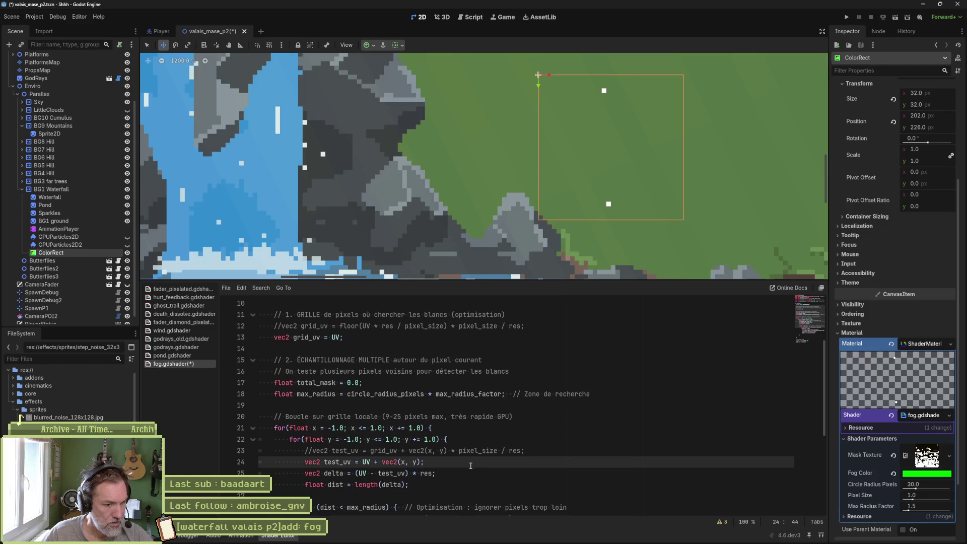
Trace where test_uv is used in the delta and dist lines, then select the delta line
double_click(336, 461)
scroll(469, 451, down, 1)
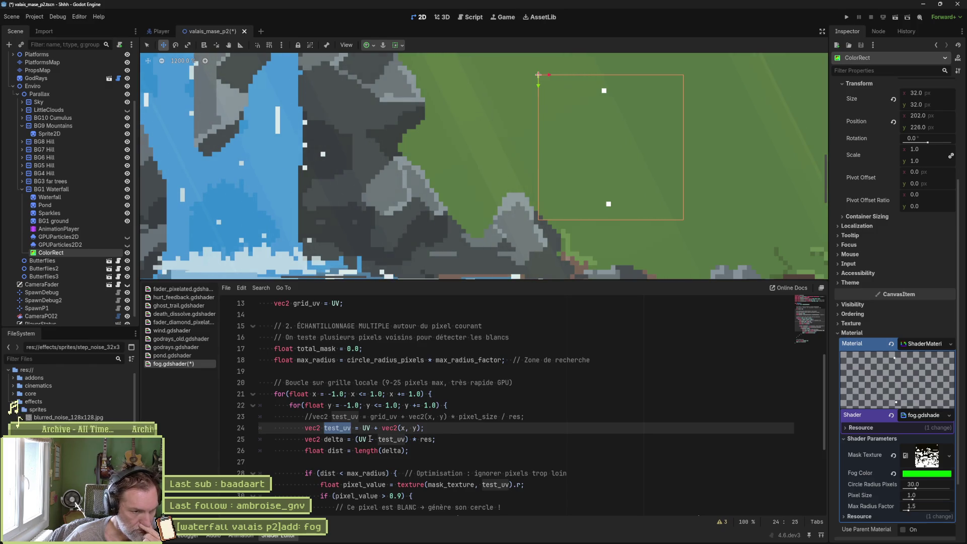
drag(433, 439, 407, 439)
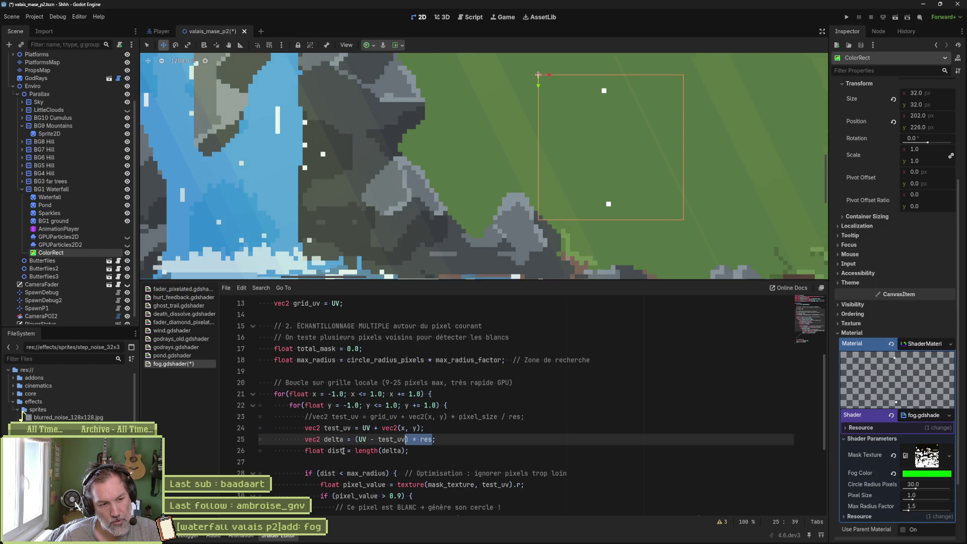
click(389, 451)
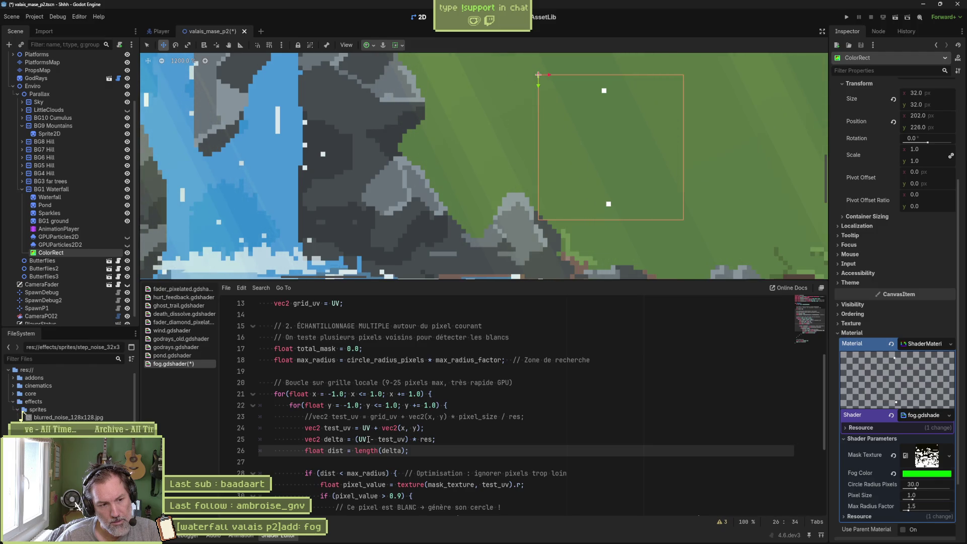
click(368, 439)
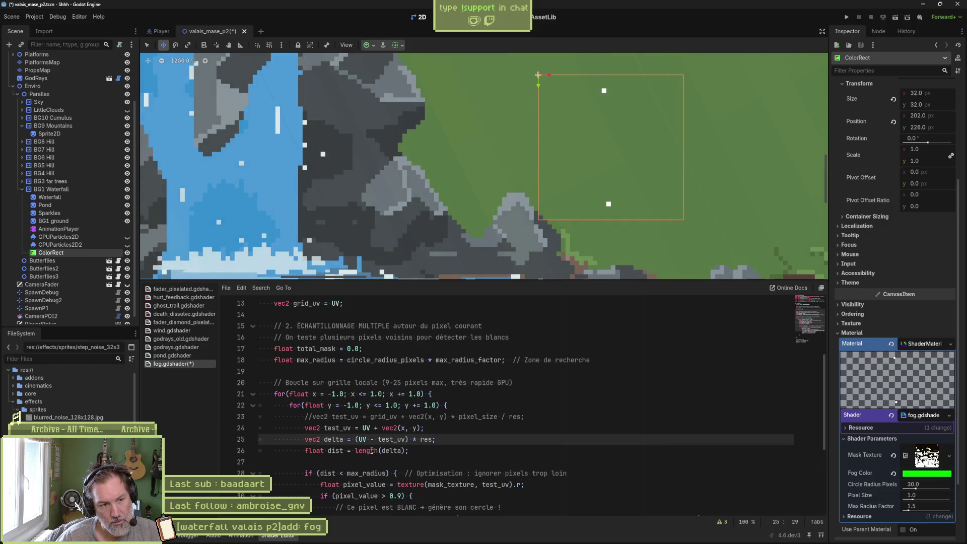
double_click(371, 450)
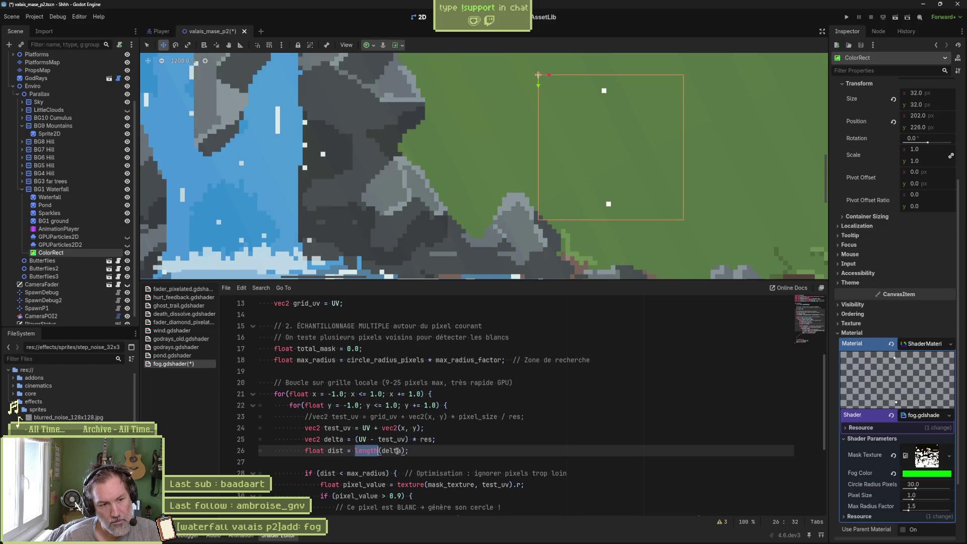
drag(437, 439, 445, 431)
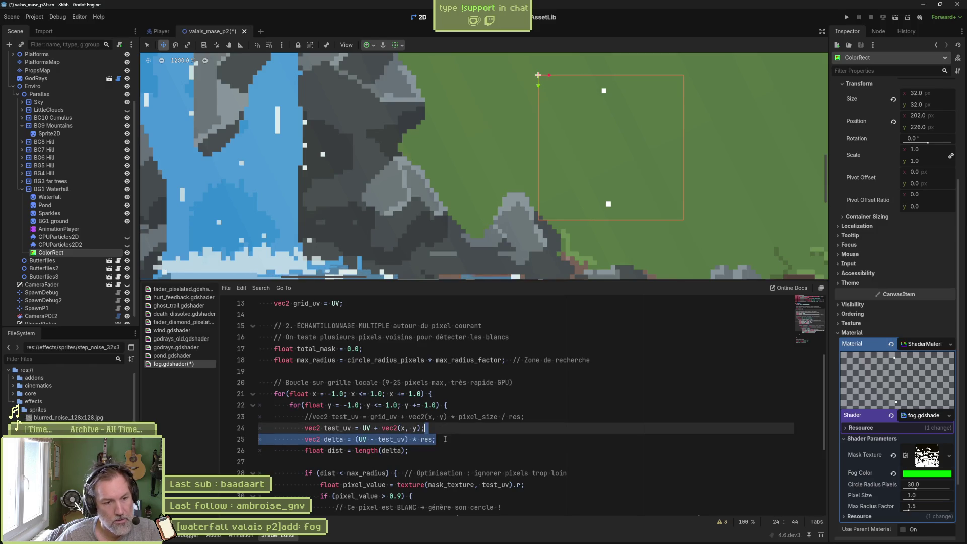
Duplicate the delta line and comment out the original delta and dist lines
key(ctrl+shift+d)
click(299, 436)
key(ctrl+k)
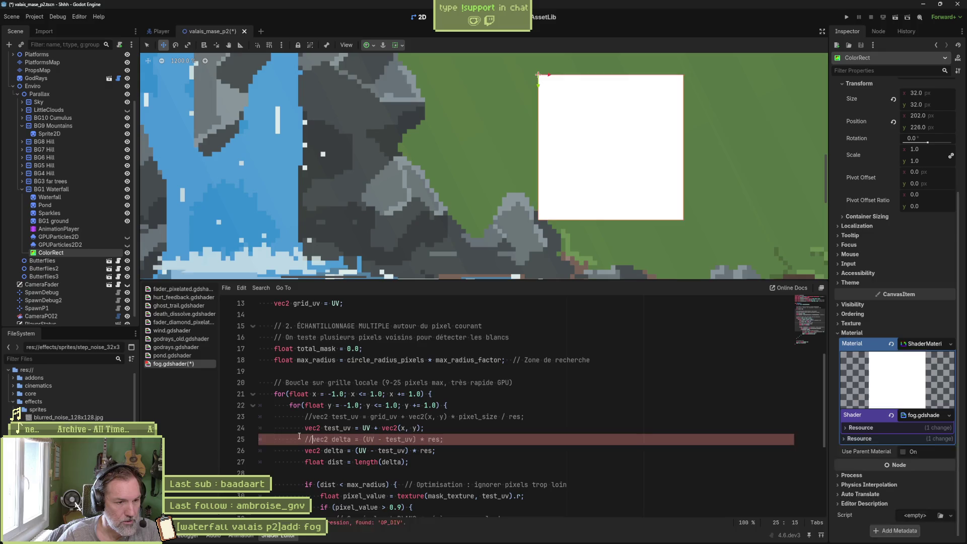
drag(406, 451, 433, 452)
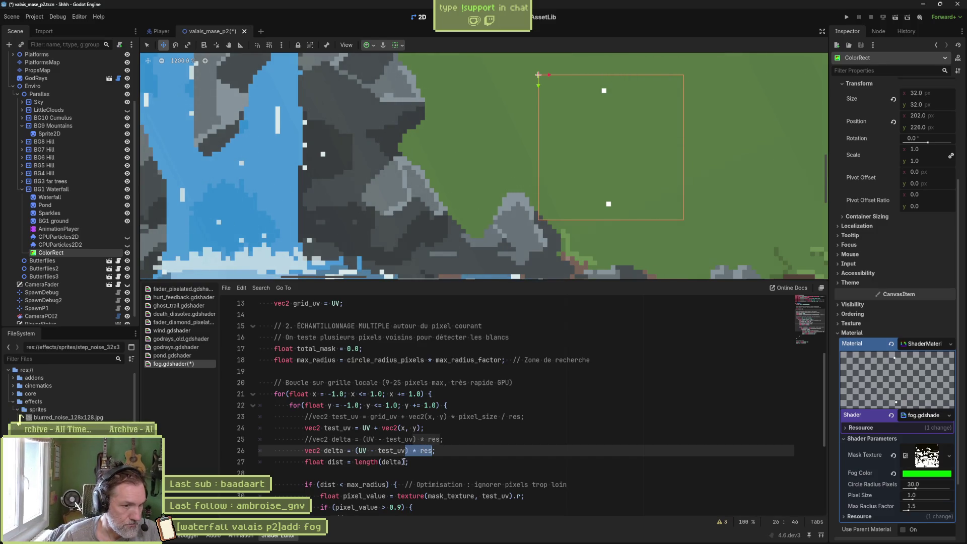
key(Down)
key(alt+Up)
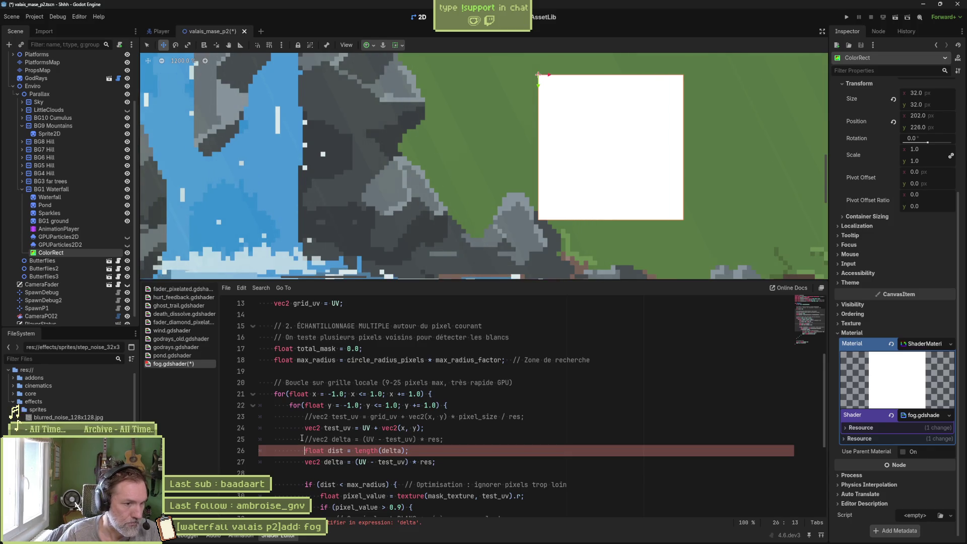
text(//)
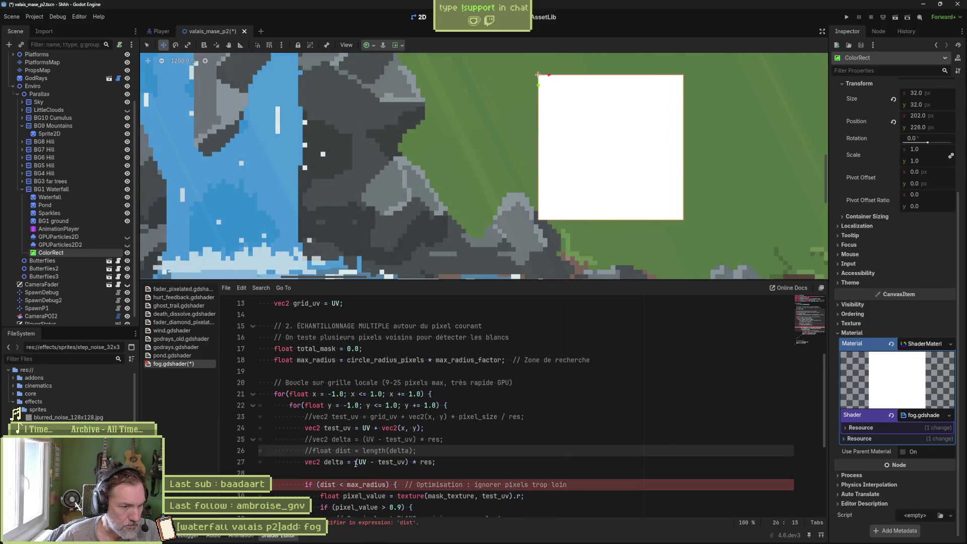
Compute dist as length(delta) and remove the res multiplication from delta
click(356, 462)
text(length)
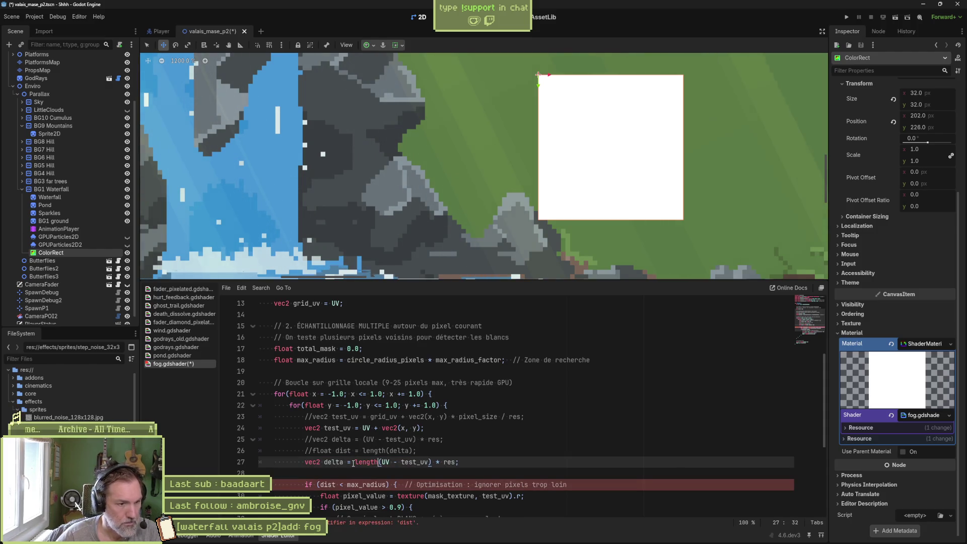
key(Right)
key(Right)
key(Right)
key(Delete)
key(Delete)
key(Delete)
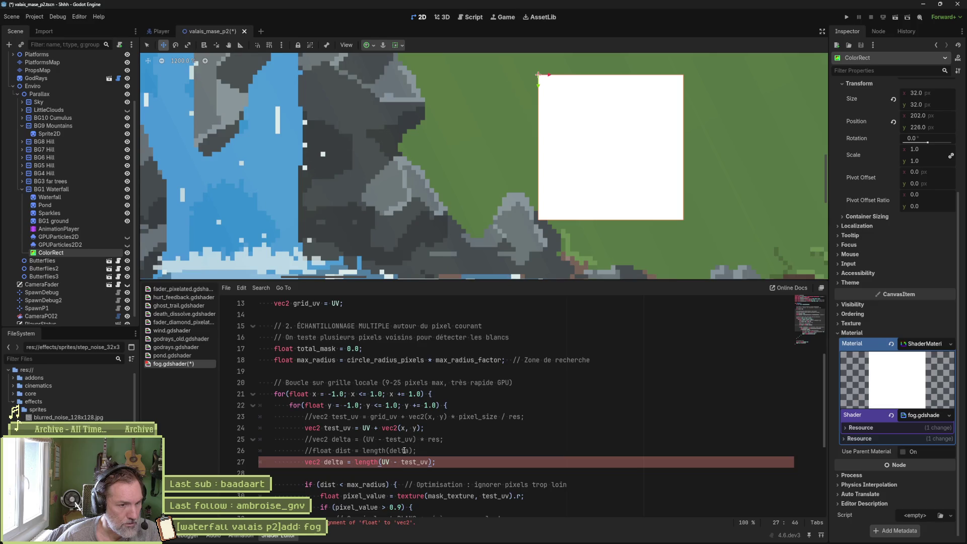
double_click(399, 450)
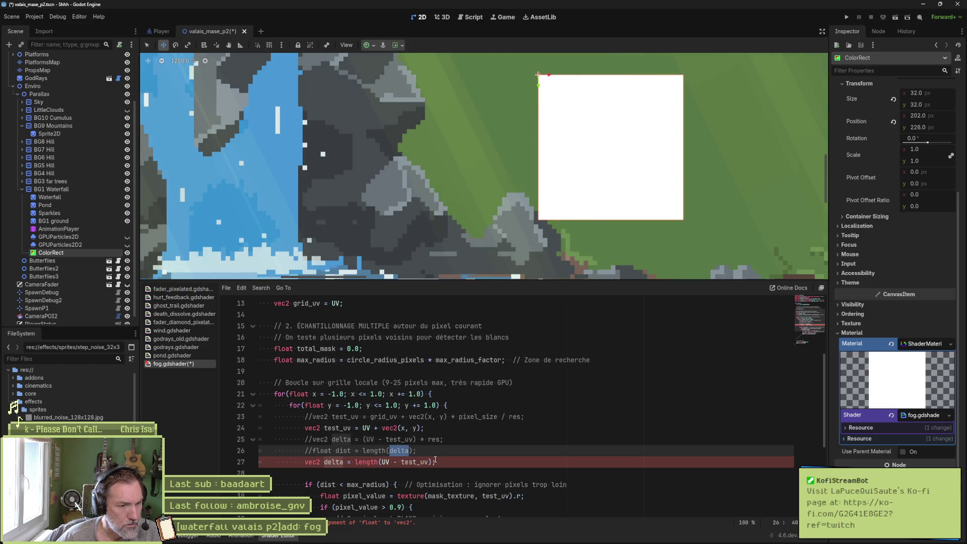
Paste uncommented copies of the delta and dist lines and delete ' * res' from the new delta
mouse_move(435, 462)
mouse_down()
mouse_move(436, 428)
mouse_move(445, 452)
mouse_up()
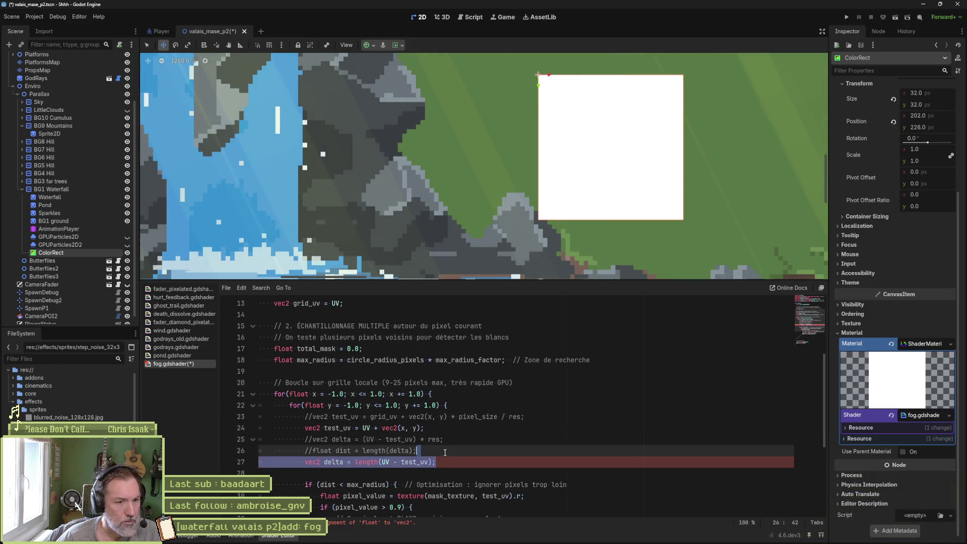
text(//vec2 delta = (UV - test_uv) * res; 			//float dist = length(delta);)
drag(351, 462, 351, 473)
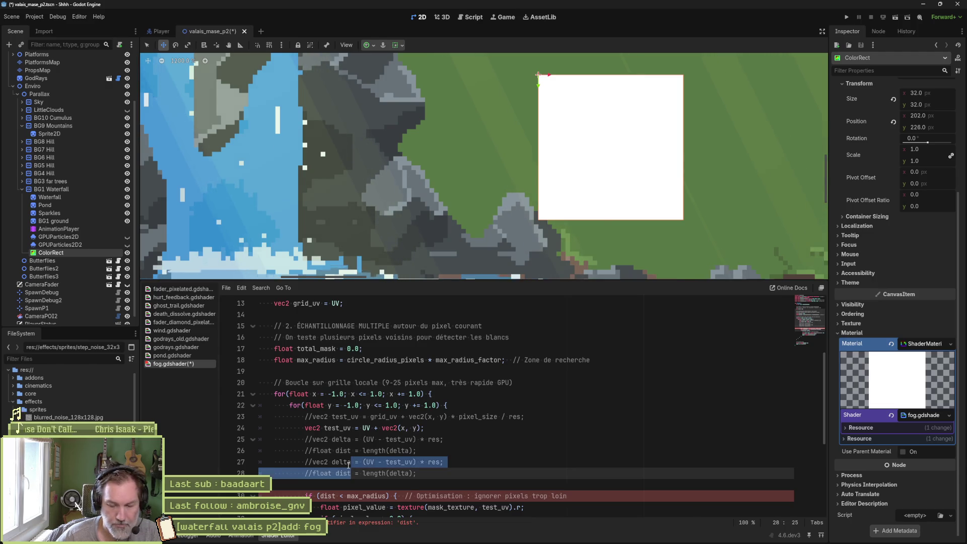
key(ctrl+k)
drag(436, 462, 413, 462)
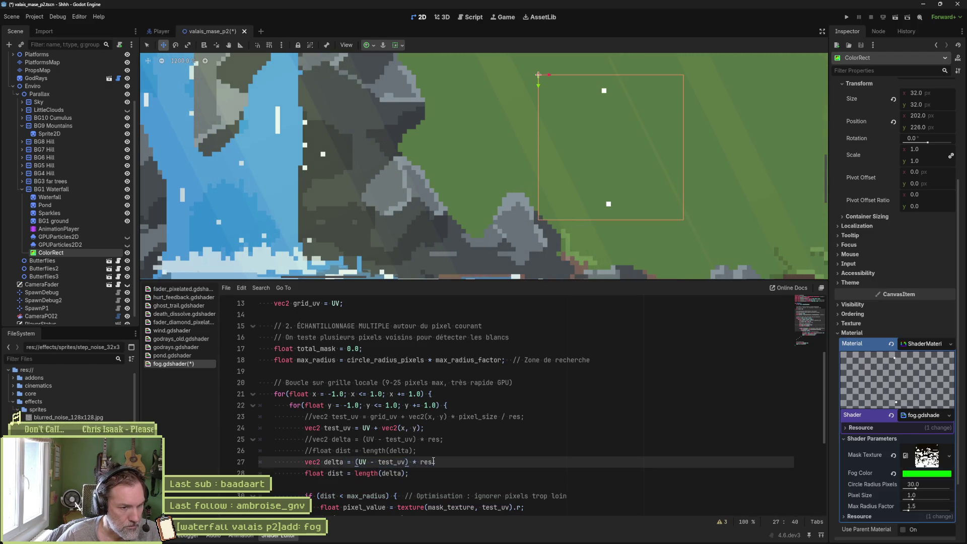
key(BackSpace)
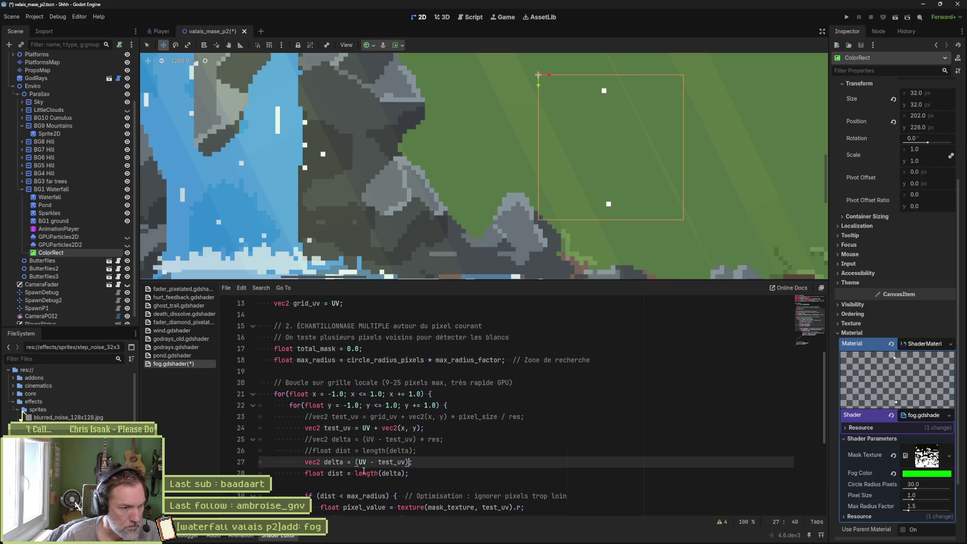
scroll(402, 468, down, 1)
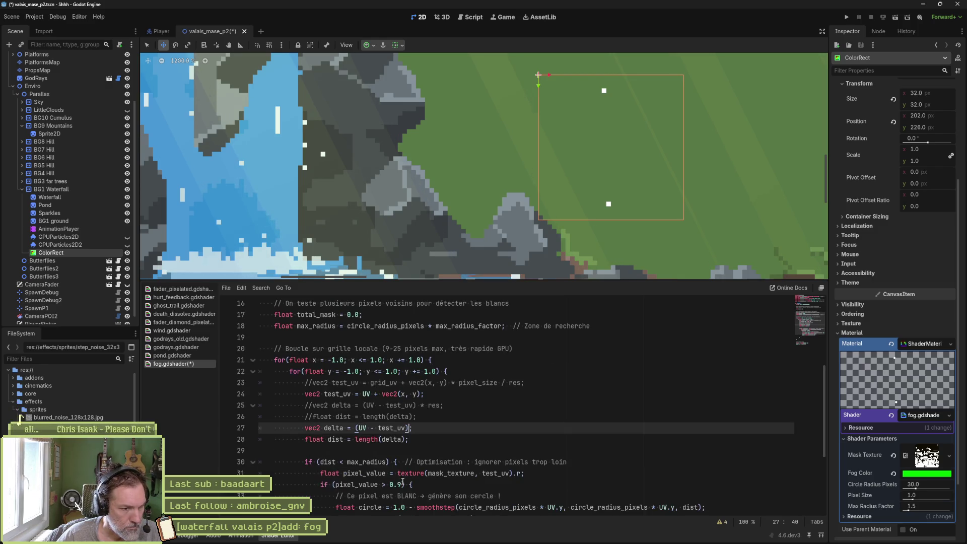
double_click(332, 439)
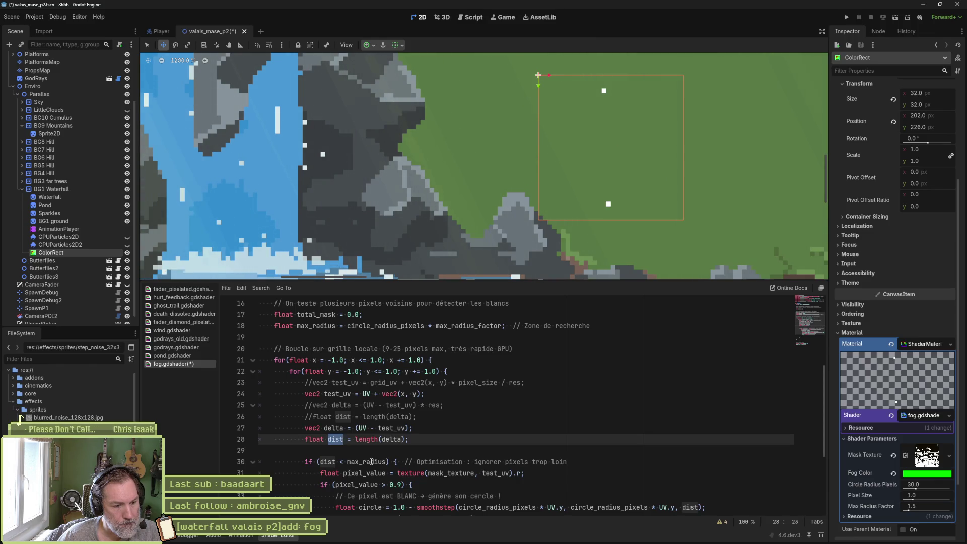
double_click(371, 462)
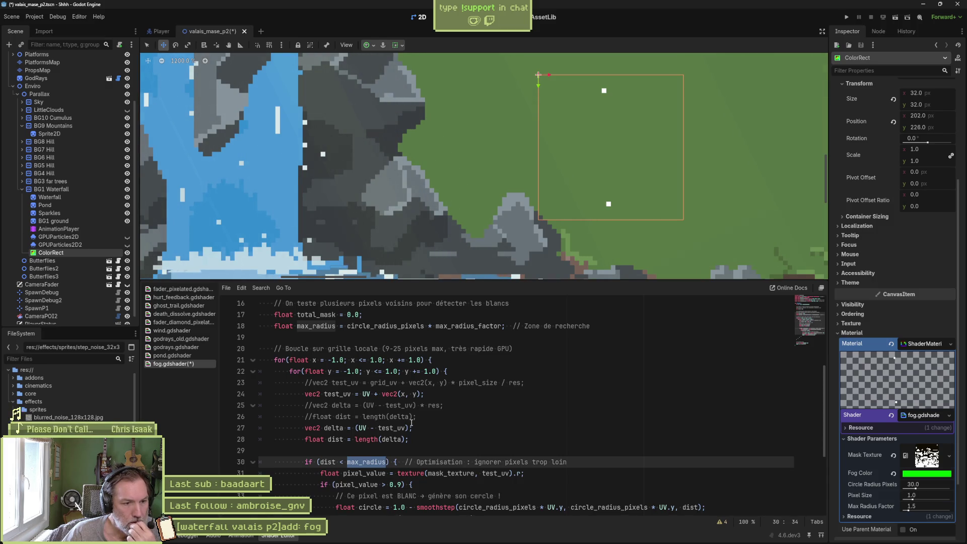
scroll(409, 423, down, 1)
scroll(409, 423, down, 1)
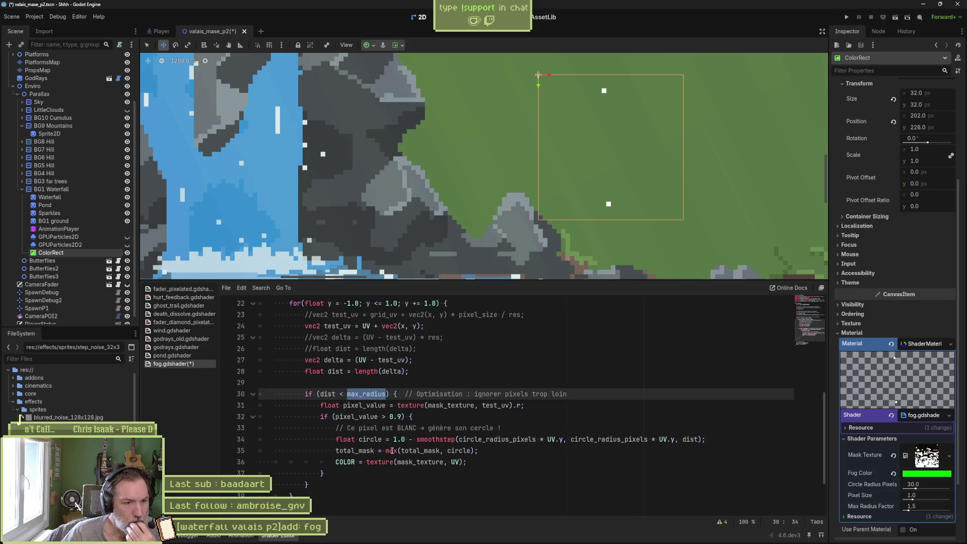
double_click(371, 407)
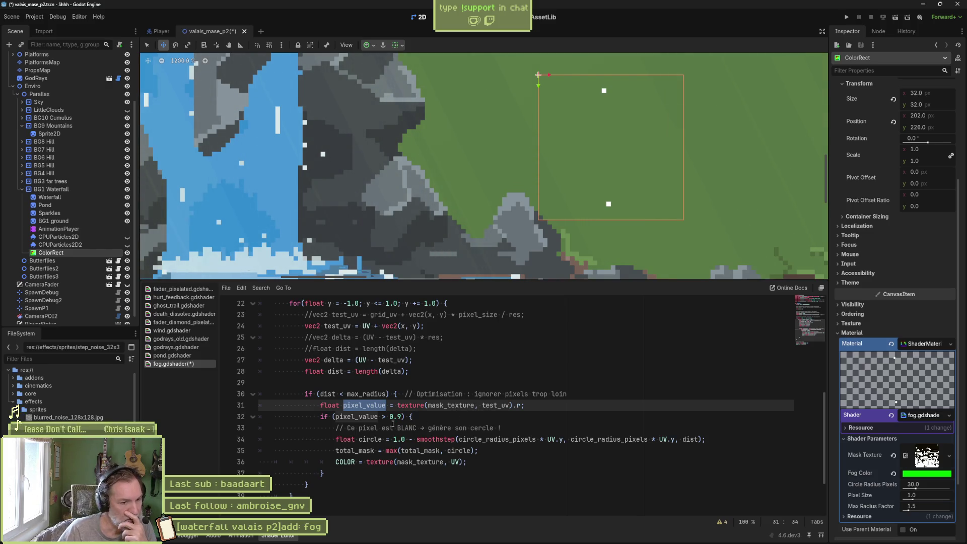
Change 'pixel_value > 0.9' to 'pixel_value > 0.1' on line 32
click(395, 421)
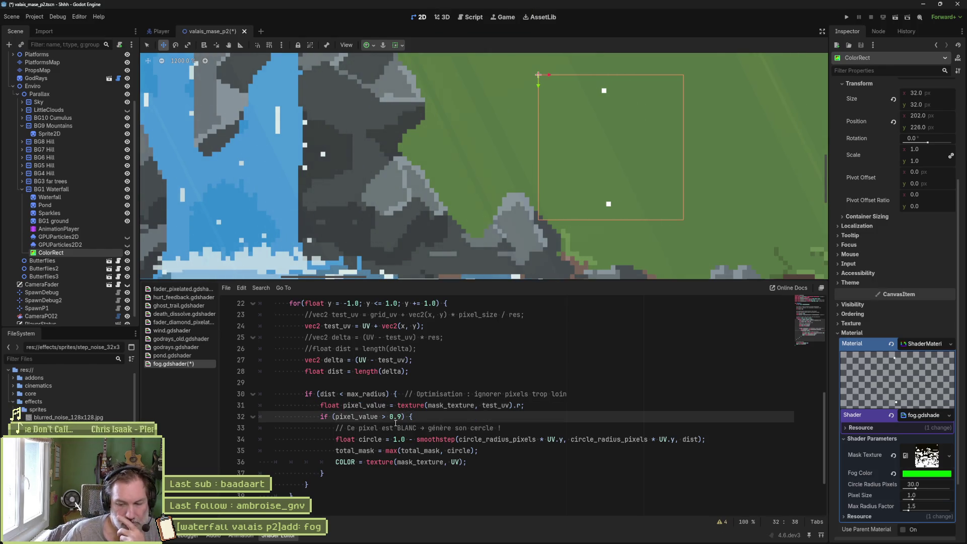
key(BackSpace)
text(1)
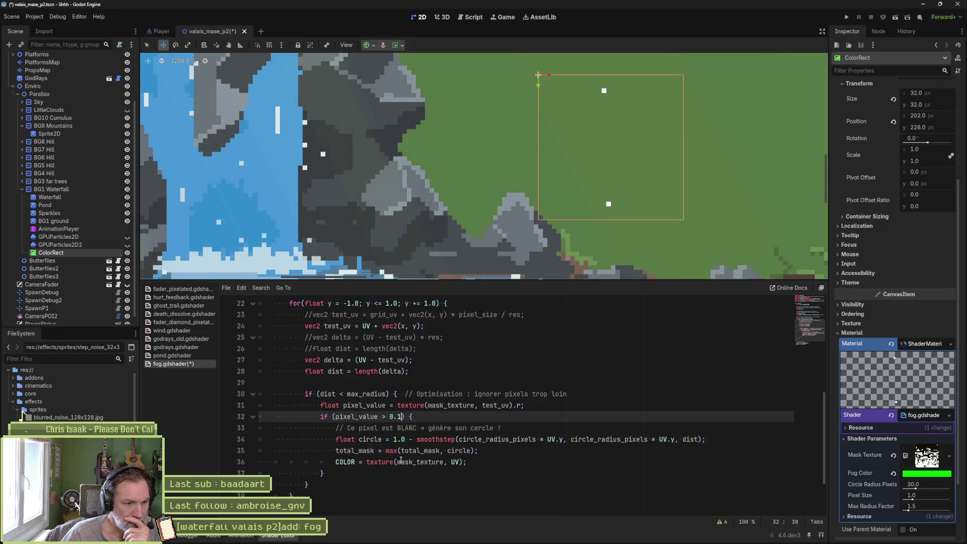
click(406, 462)
Sample mask_texture at test_uv instead of UV in the COLOR line and check the preview
double_click(406, 461)
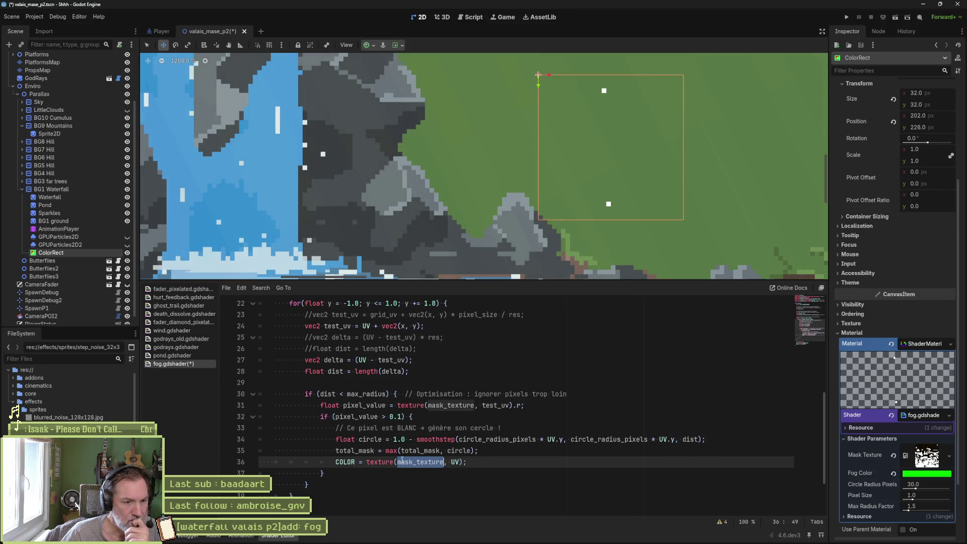
click(462, 462)
key(Left)
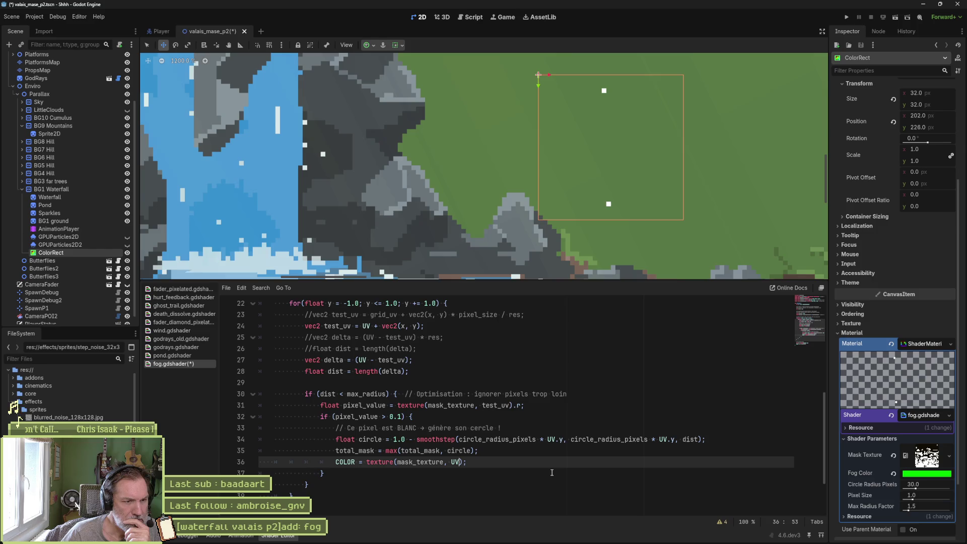
key(BackSpace)
key(BackSpace)
text(te)
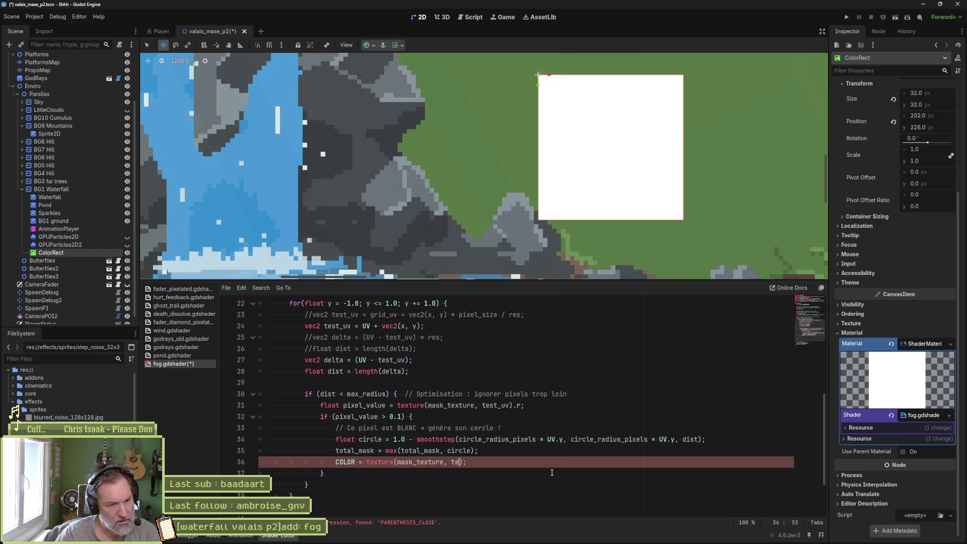
text(st_uv)
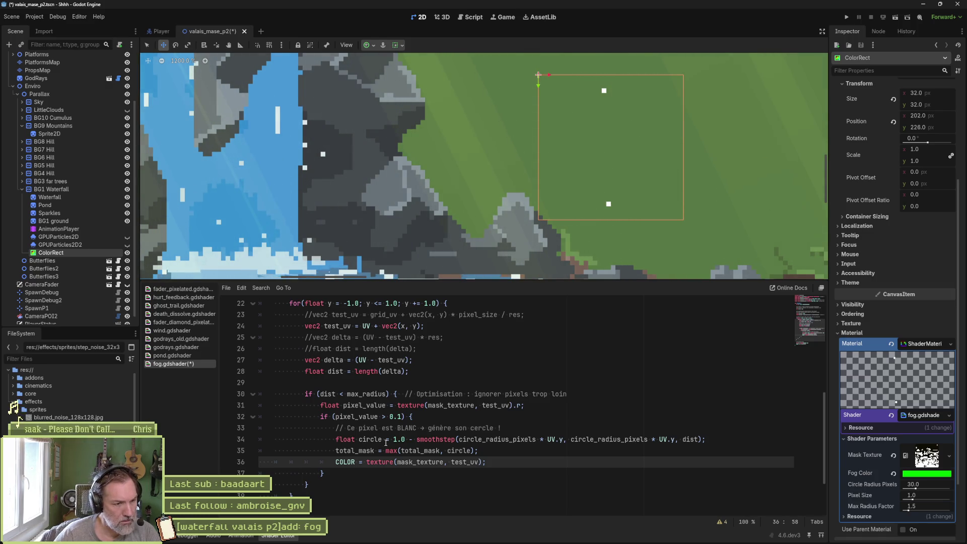
scroll(386, 442, down, 2)
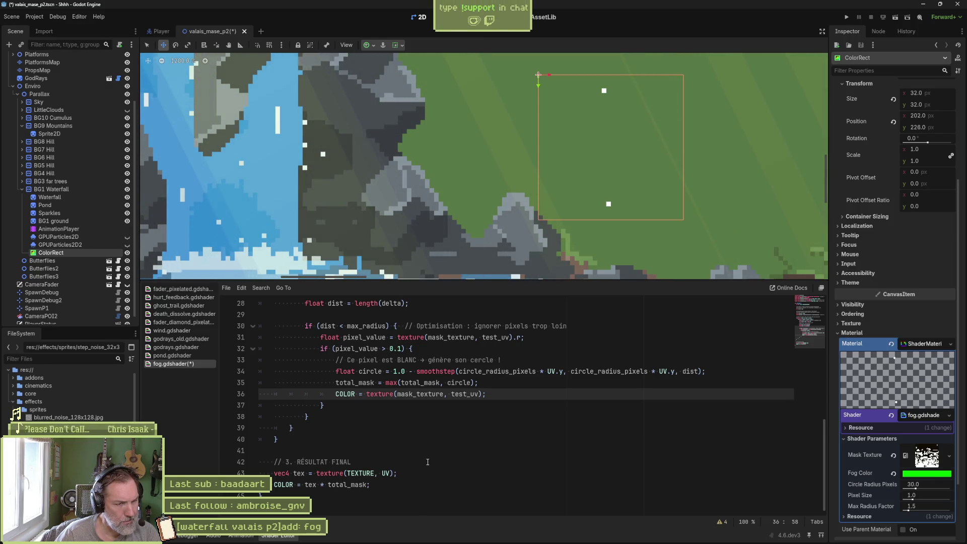
Switch the COLOR lookup back to UV and review where total_mask is used
key(BackSpace)
key(BackSpace)
key(BackSpace)
text(UV)
scroll(422, 448, up, 1)
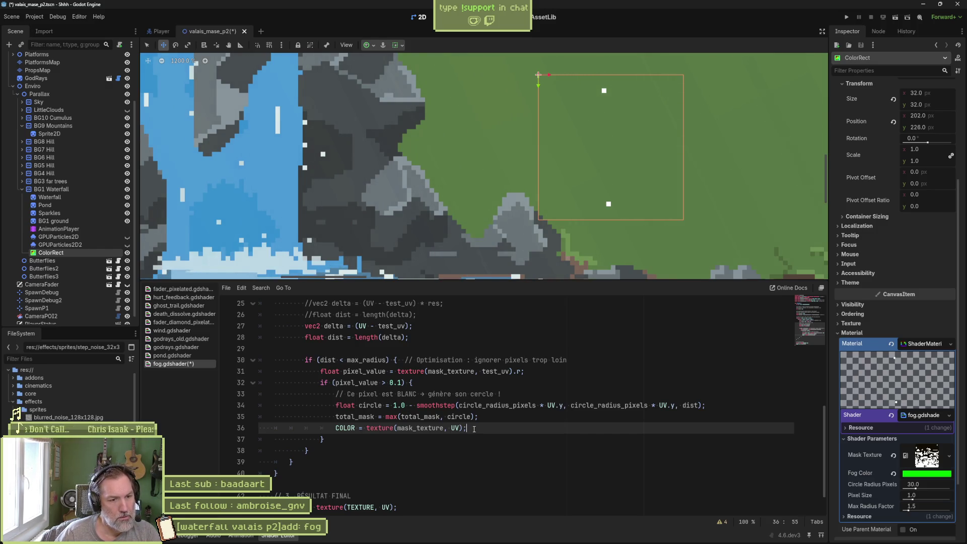
double_click(356, 417)
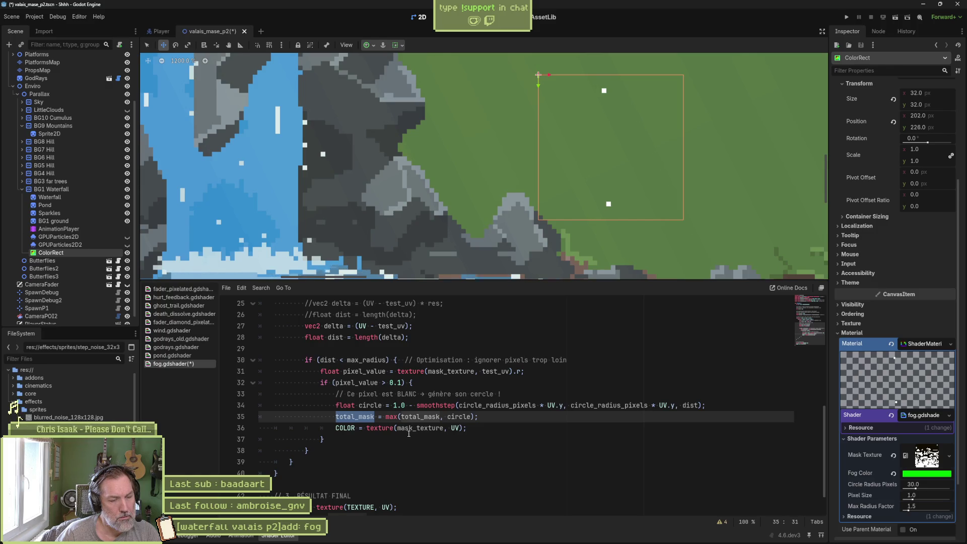
scroll(409, 433, down, 1)
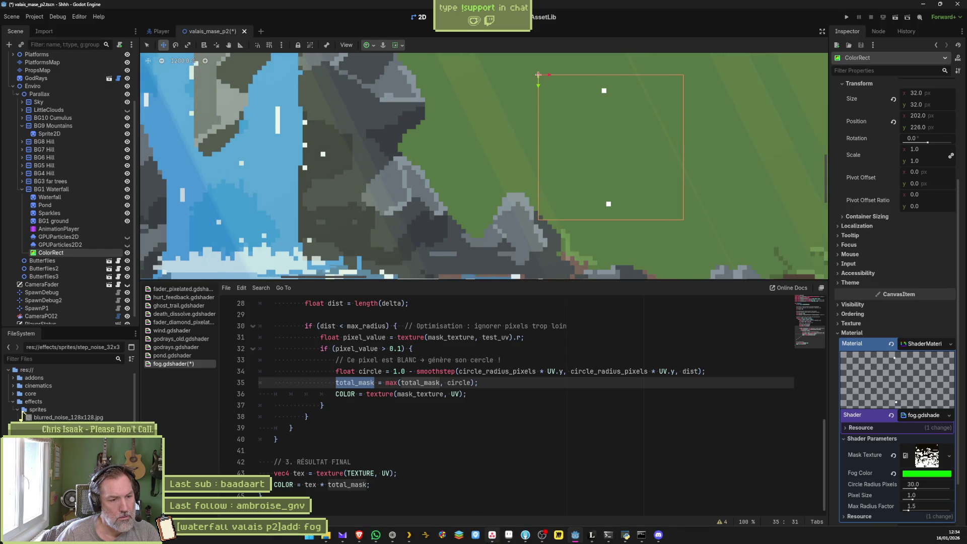
click(359, 535)
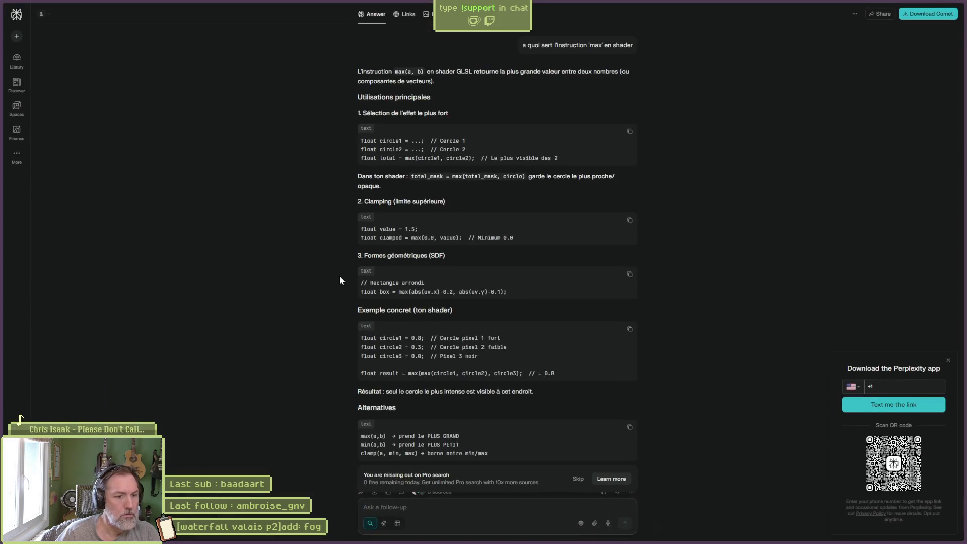
scroll(339, 279, up, 20)
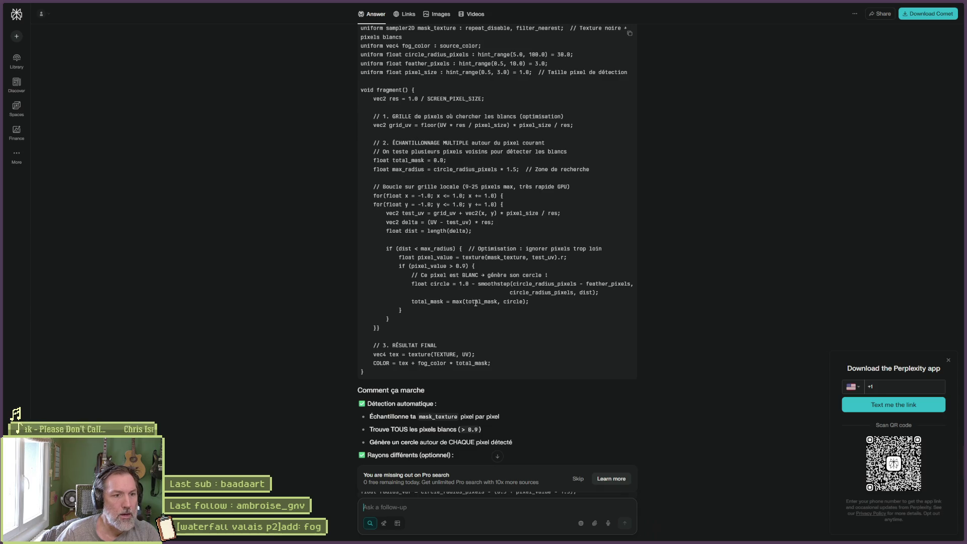
key(alt+Tab)
Comment out the COLOR line and duplicate the total_mask line
click(333, 393)
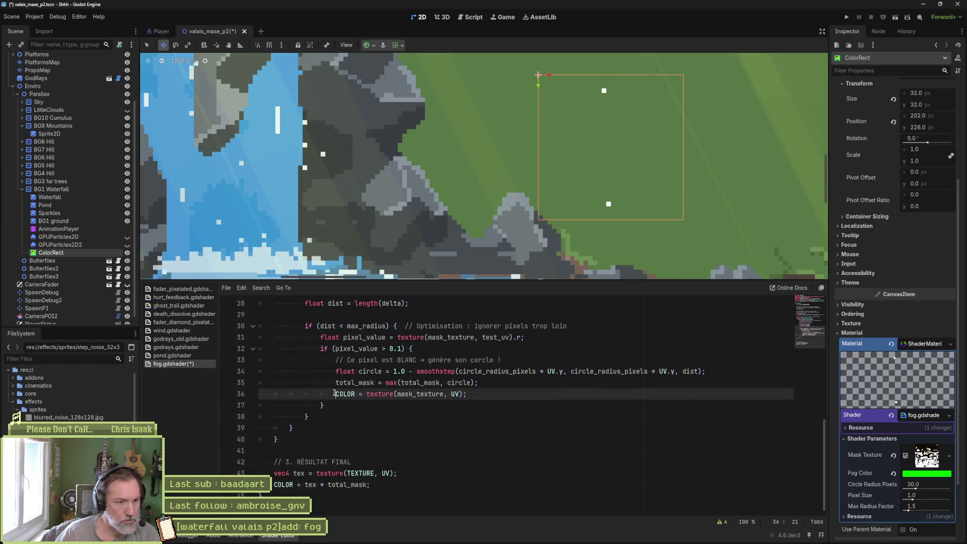
text(//)
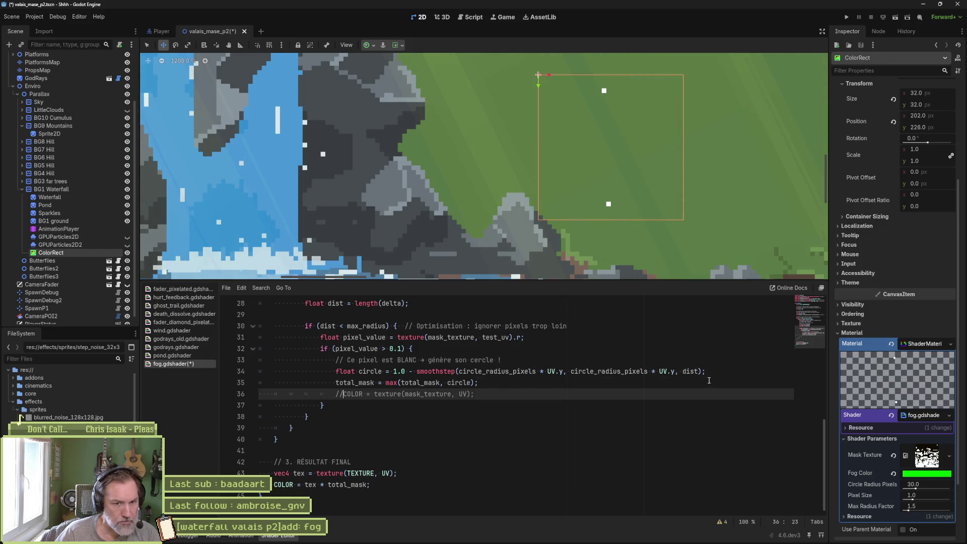
drag(708, 382, 707, 371)
key(ctrl+c)
key(Down)
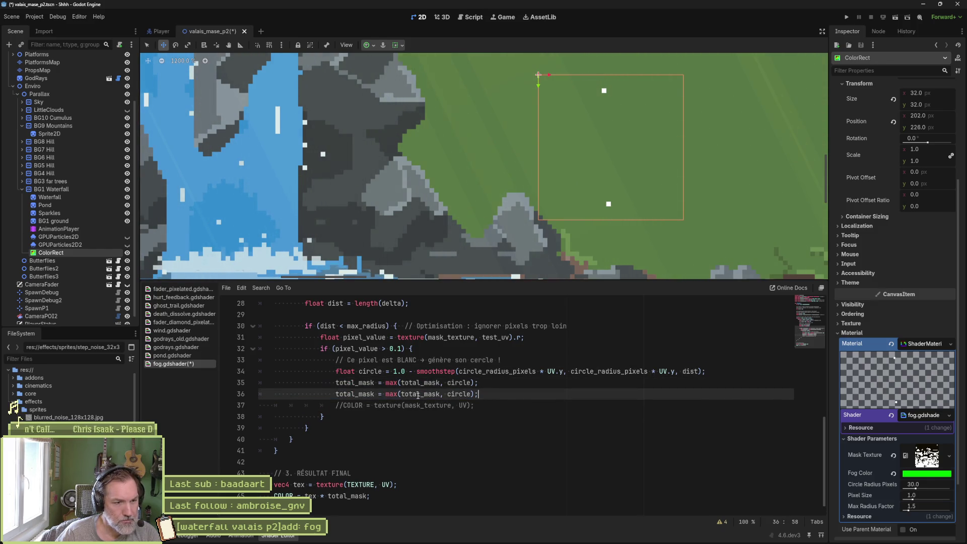
key(ctrl+v)
Comment out the max() total_mask line, set the copy to total_mask = 1.0, and save
click(317, 385)
text(//)
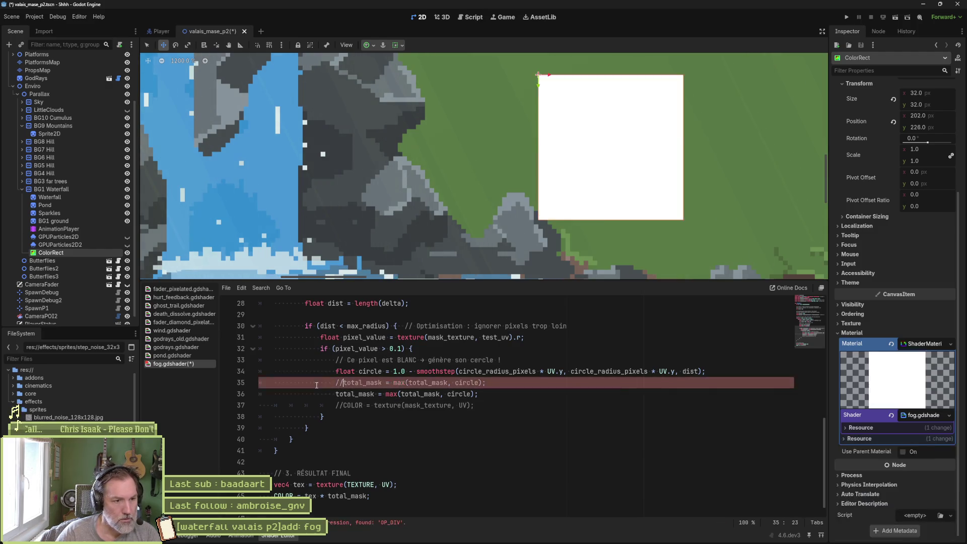
drag(386, 394, 474, 393)
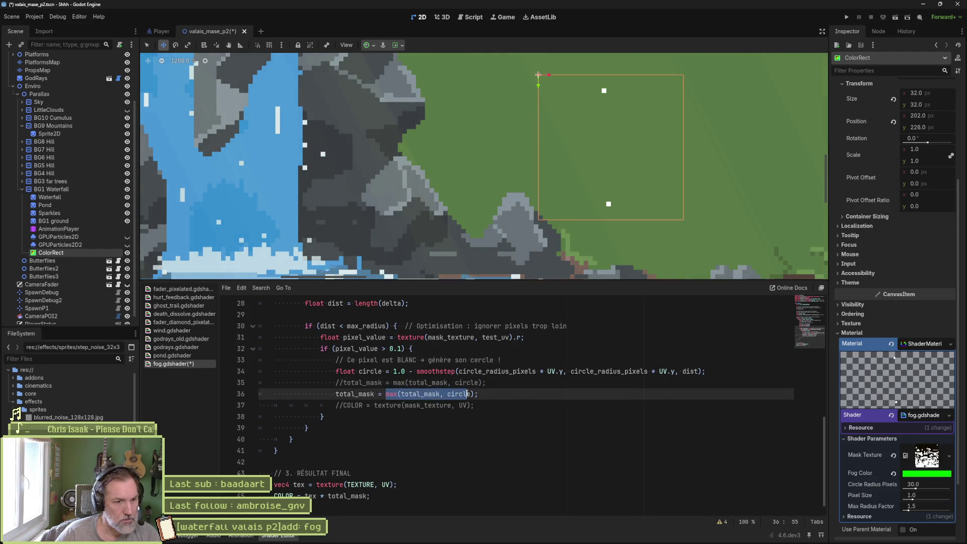
text(1.)
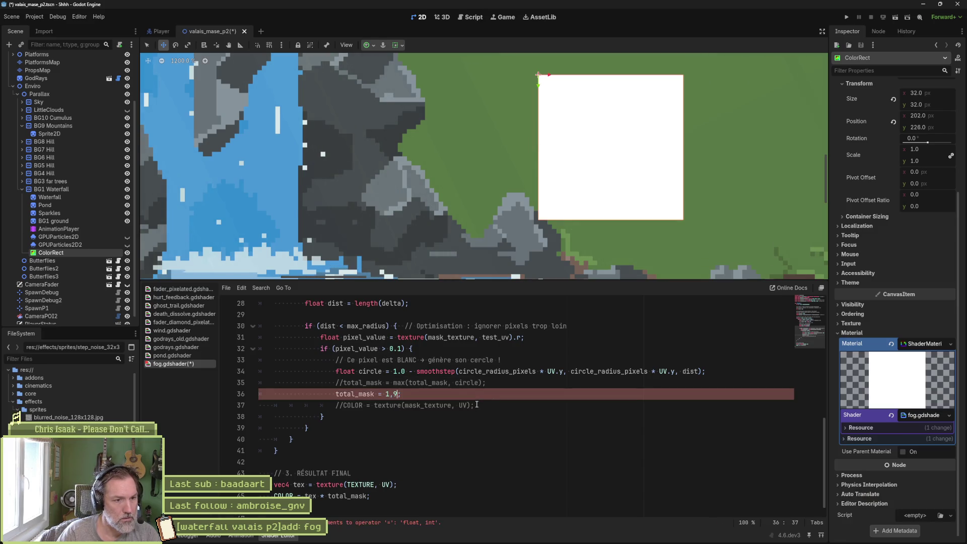
text(.0)
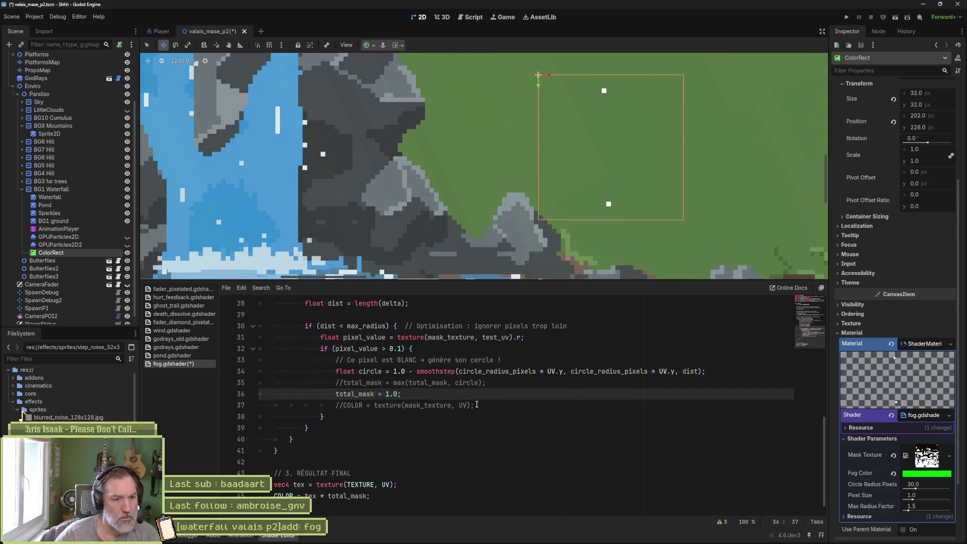
key(ctrl+s)
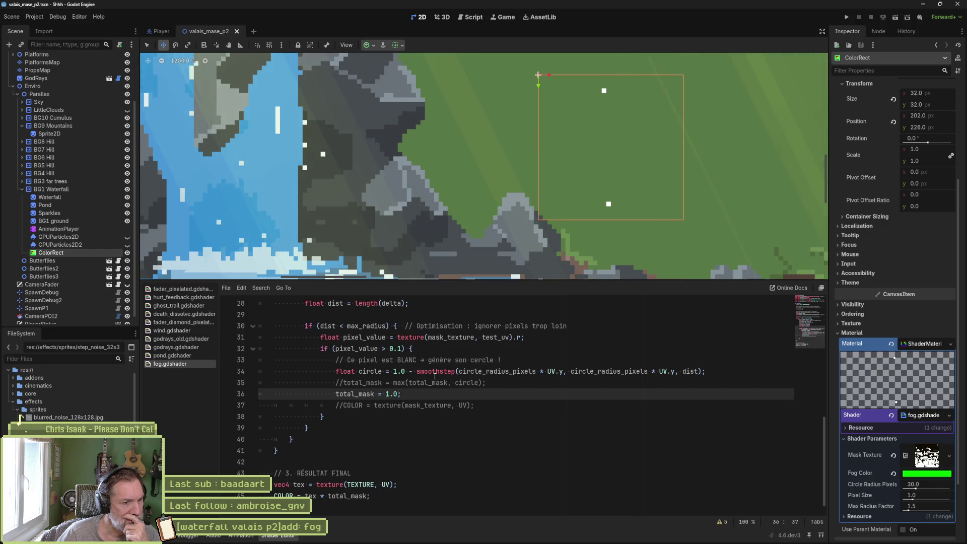
double_click(367, 348)
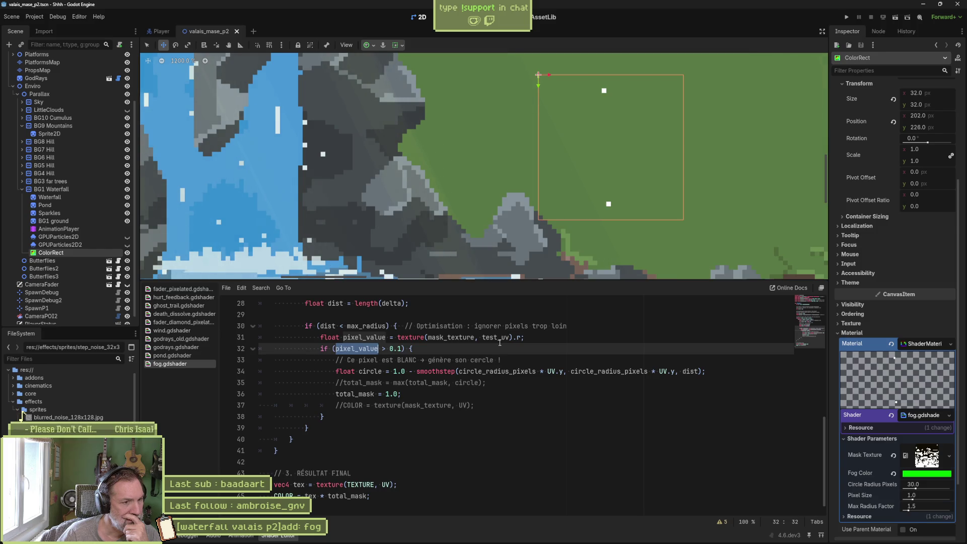
double_click(499, 341)
scroll(437, 346, up, 2)
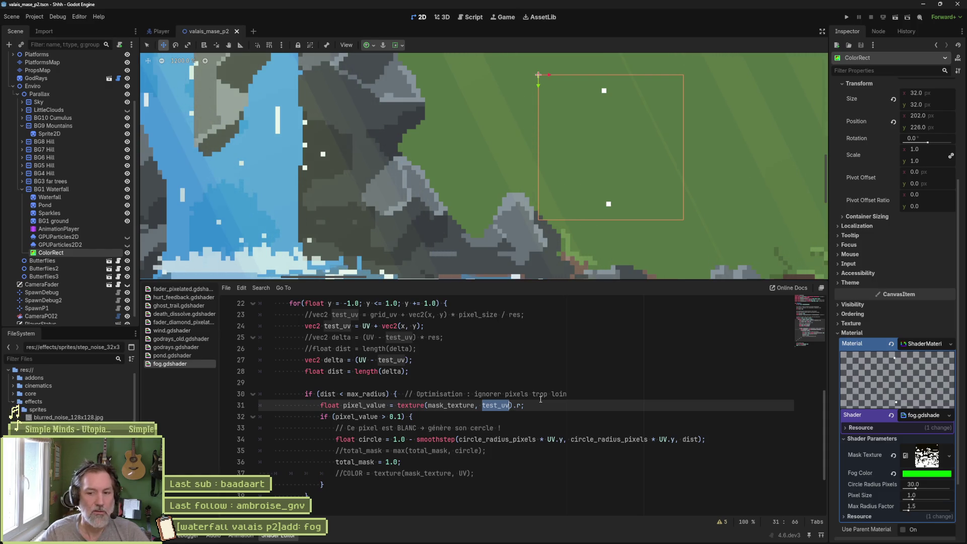
Ask Perplexity how to draw circles in a separate texture so everything stops turning white
click(413, 541)
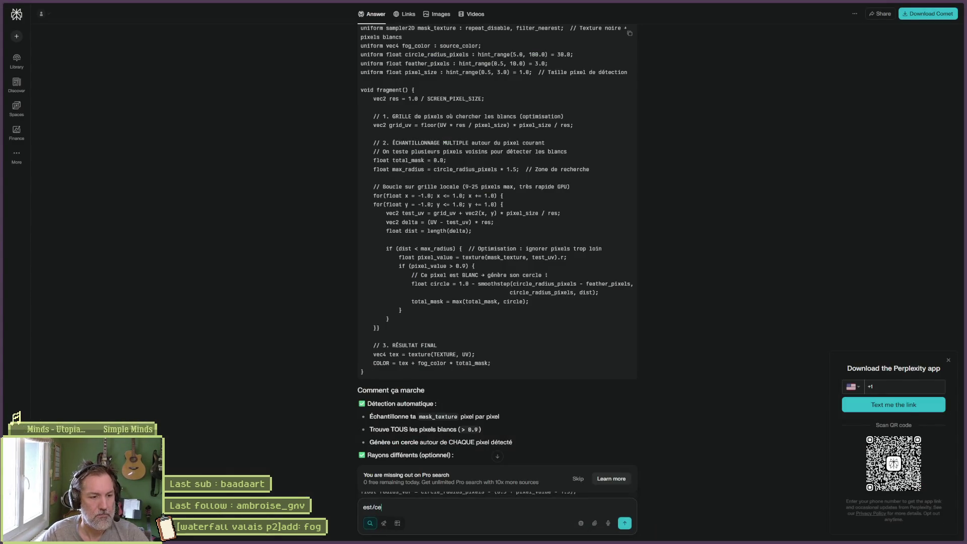
key(BackSpace)
key(BackSpace)
key(BackSpace)
text(-ce que je de)
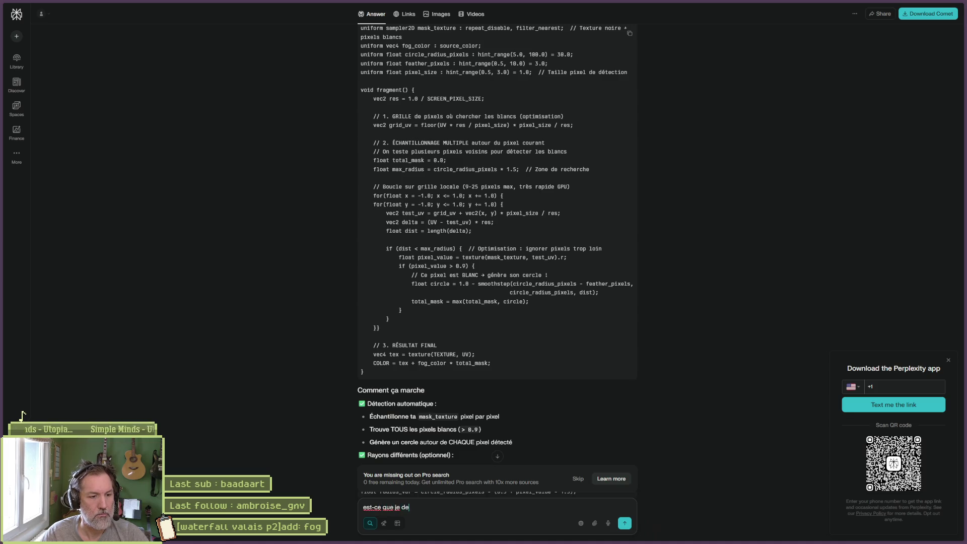
text(ssiner les cercles dans )
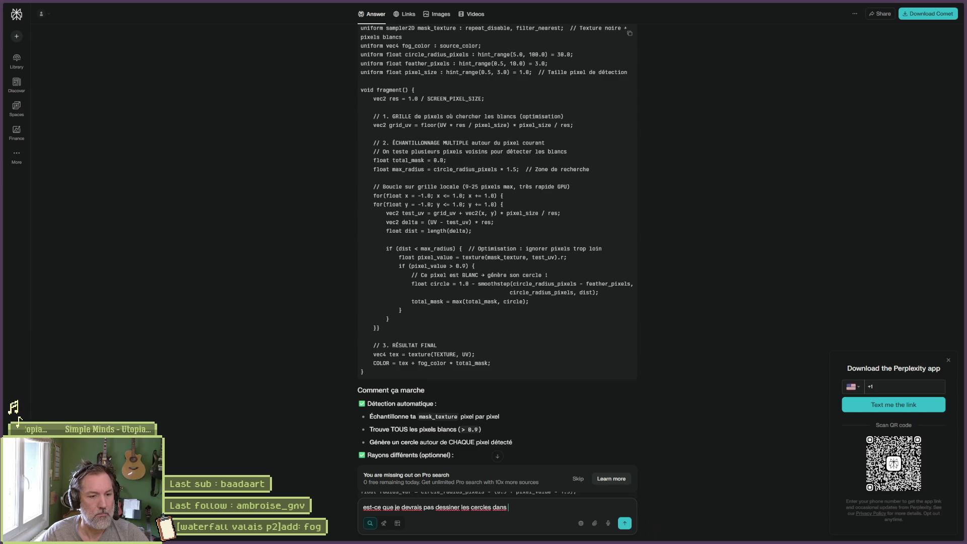
text(un autre textures pour eviter que l'on)
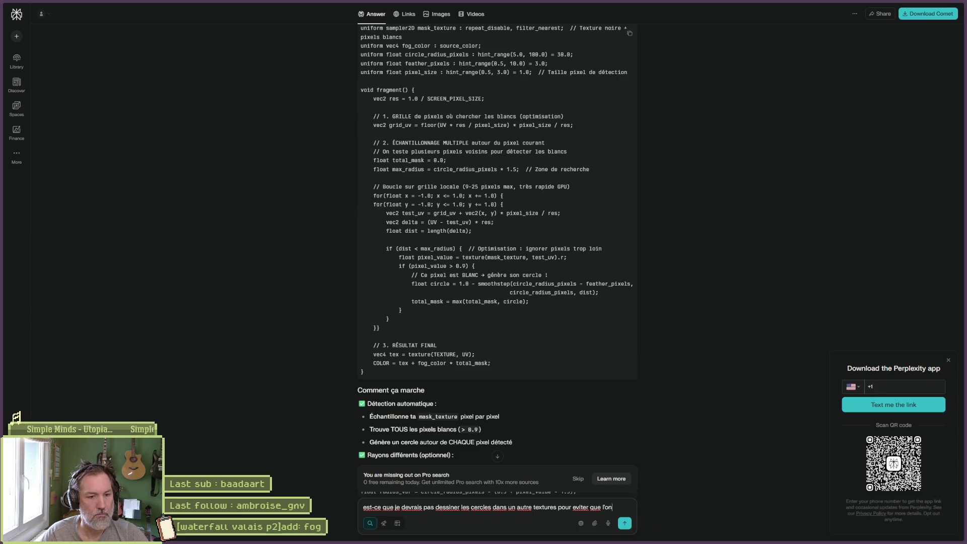
text( detecte les pixels blancs)
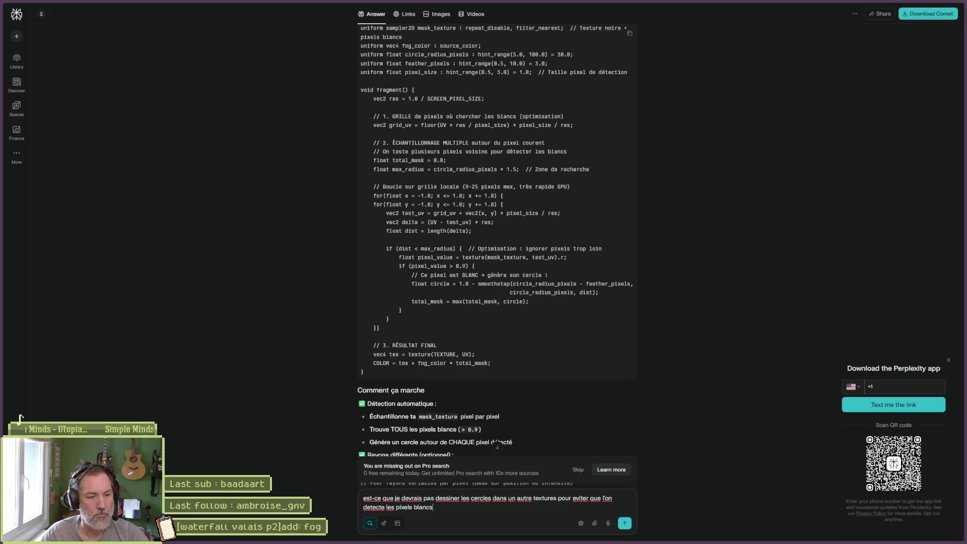
text( des cerclesn qui ont et)
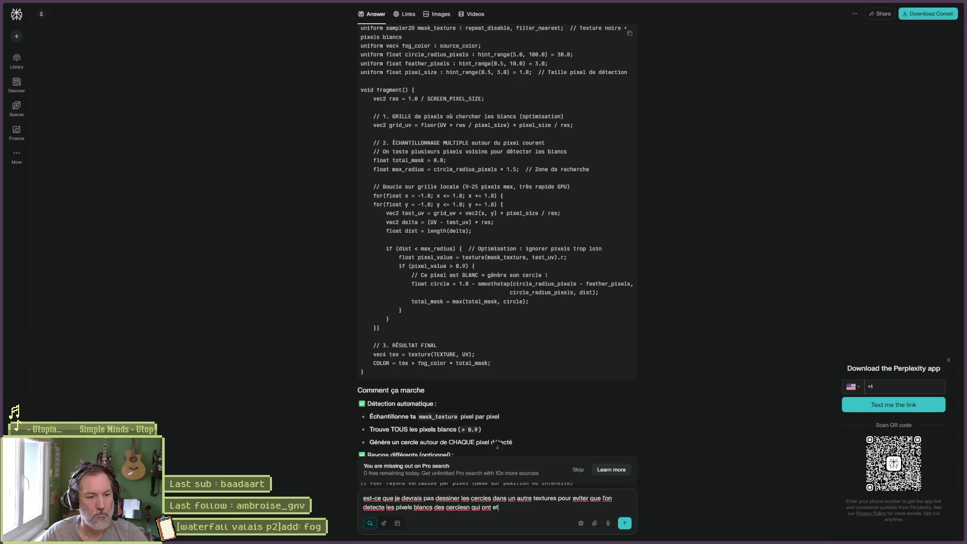
text(e dessins)
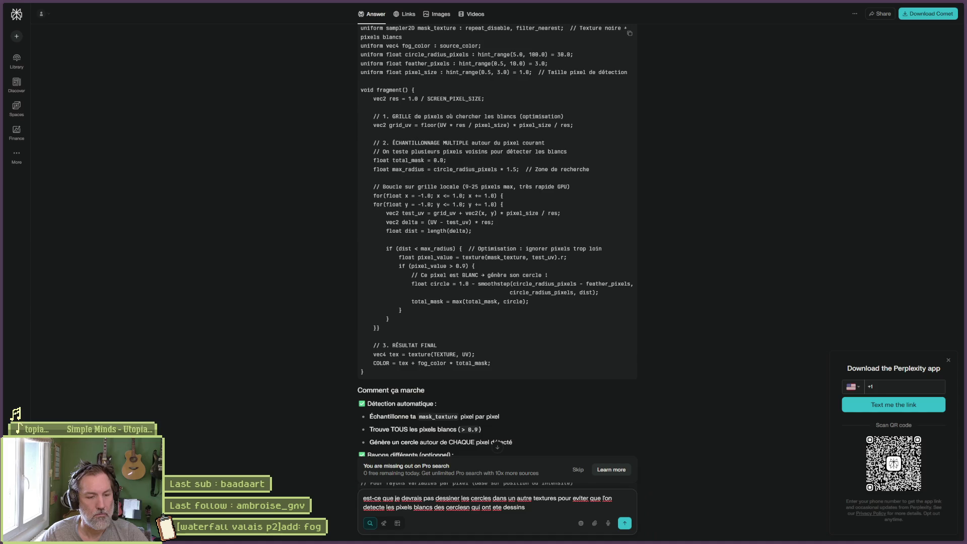
text(es et que tout finisse blanc ?)
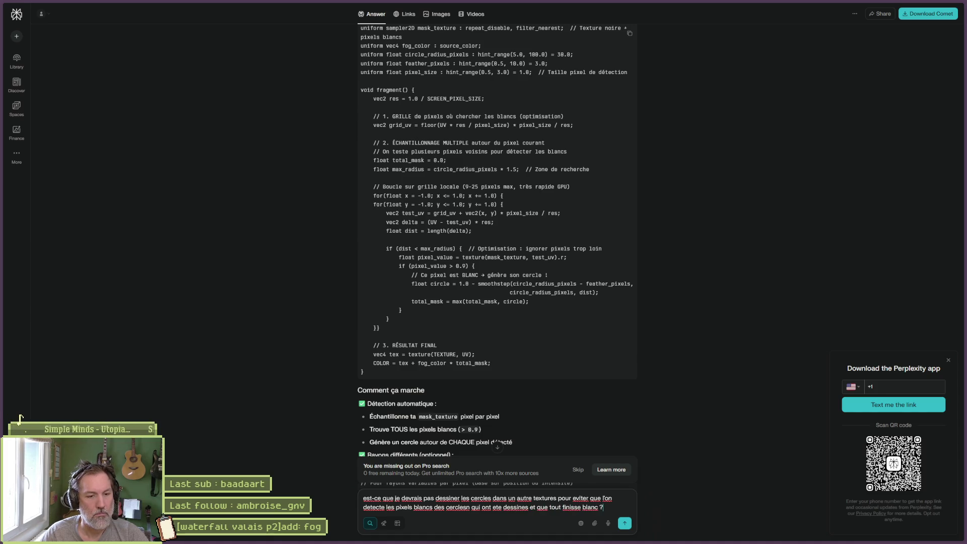
key(Return)
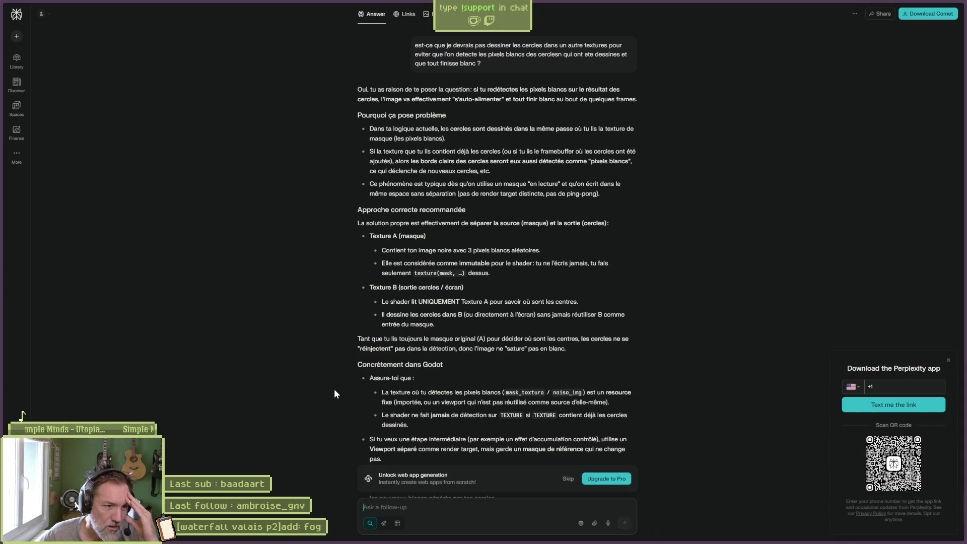
Read Perplexity's answer on separate mask and output textures, then return to the Godot fog shader
scroll(327, 376, down, 1)
scroll(327, 378, down, 1)
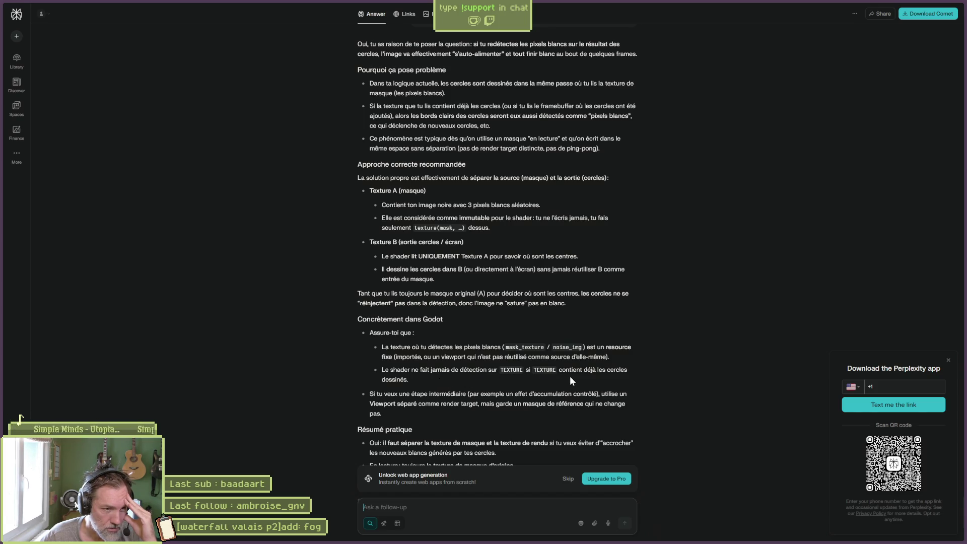
scroll(501, 394, down, 3)
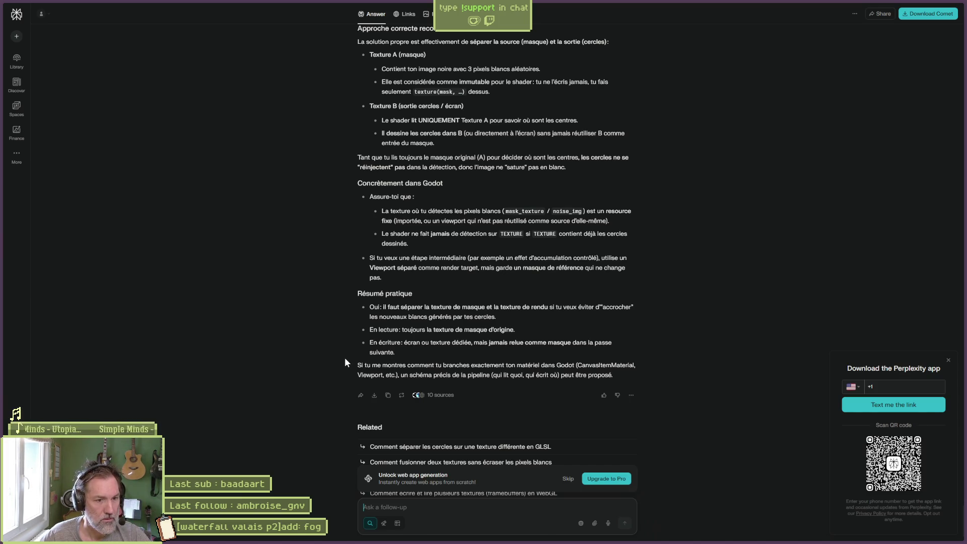
key(alt+Tab)
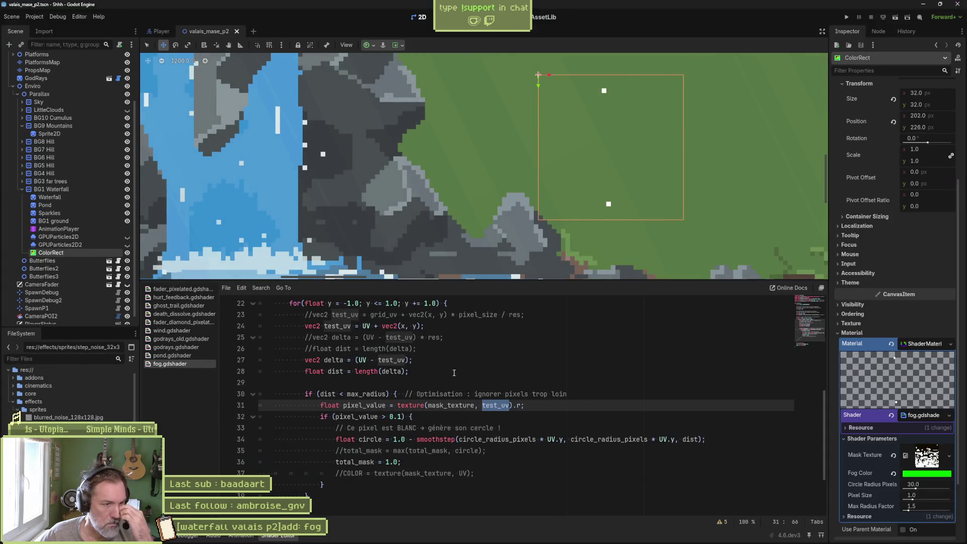
Rename the mask_texture uniform on line 2 to noise_texture and copy the new name
scroll(454, 372, up, 2)
scroll(448, 388, down, 2)
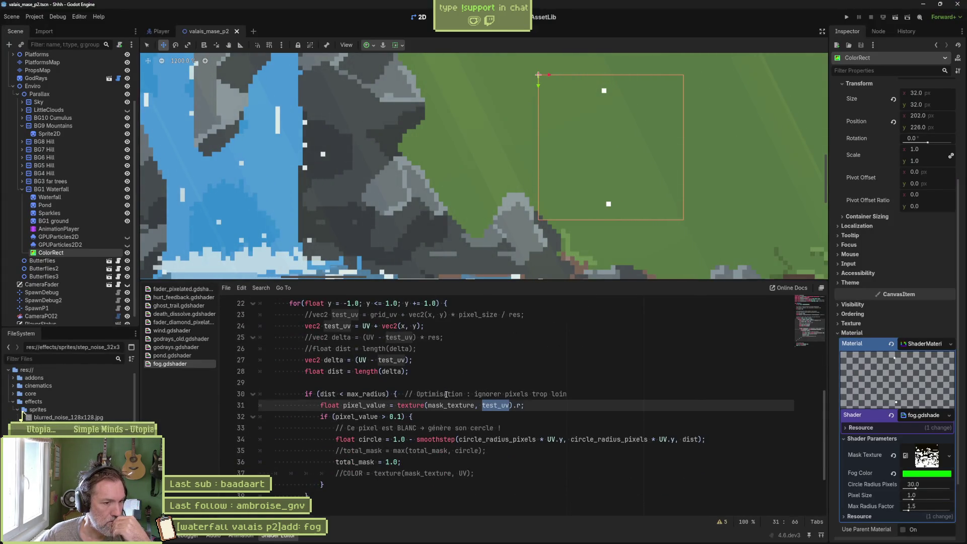
scroll(446, 394, up, 5)
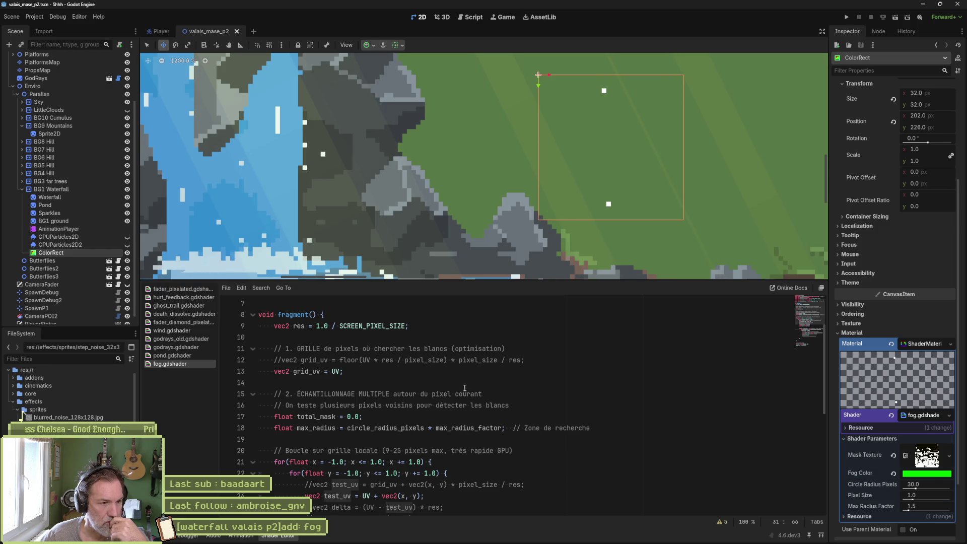
scroll(464, 388, up, 2)
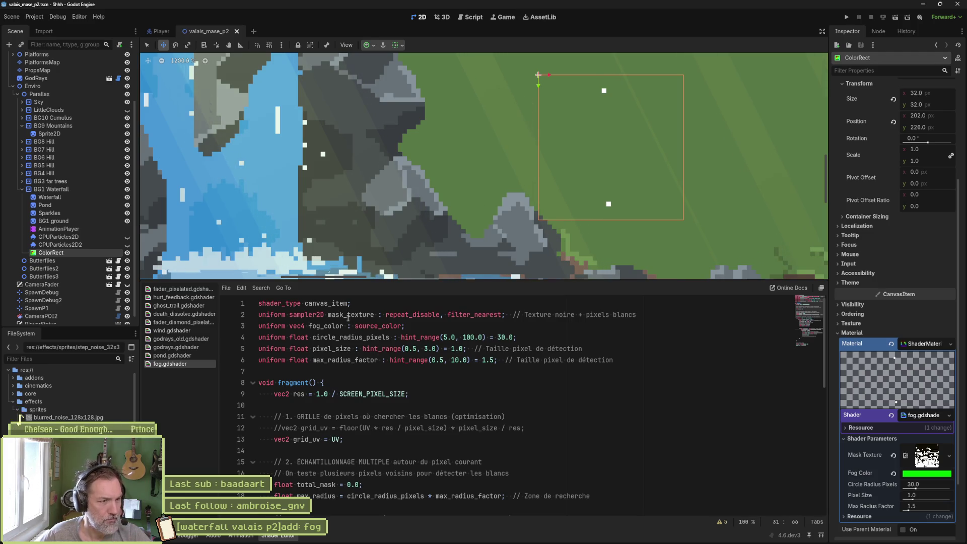
double_click(347, 315)
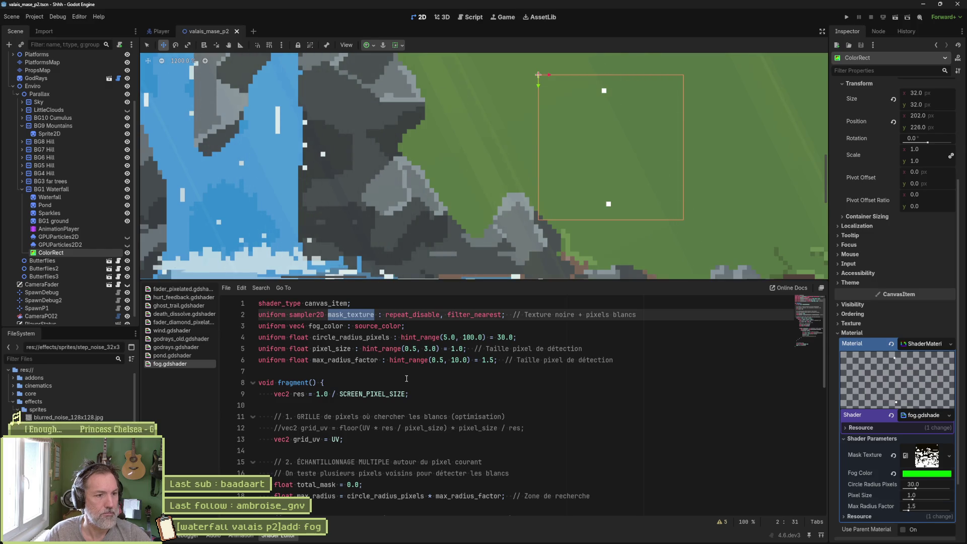
key(Left)
key(Delete)
key(Delete)
key(Delete)
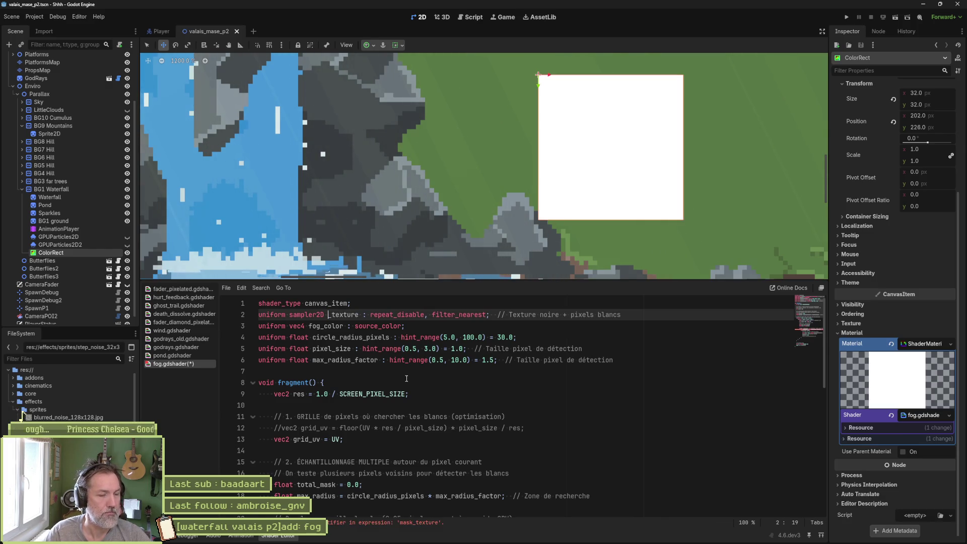
text(noise)
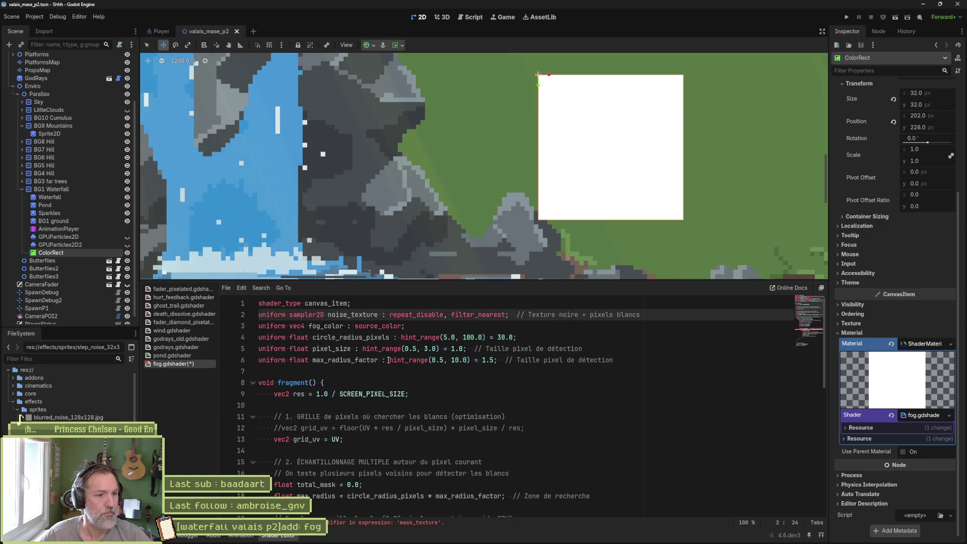
double_click(352, 314)
key(ctrl+c)
Replace mask_texture with noise_texture on lines 31 and 37, then save fog.gdshader
scroll(375, 439, down, 6)
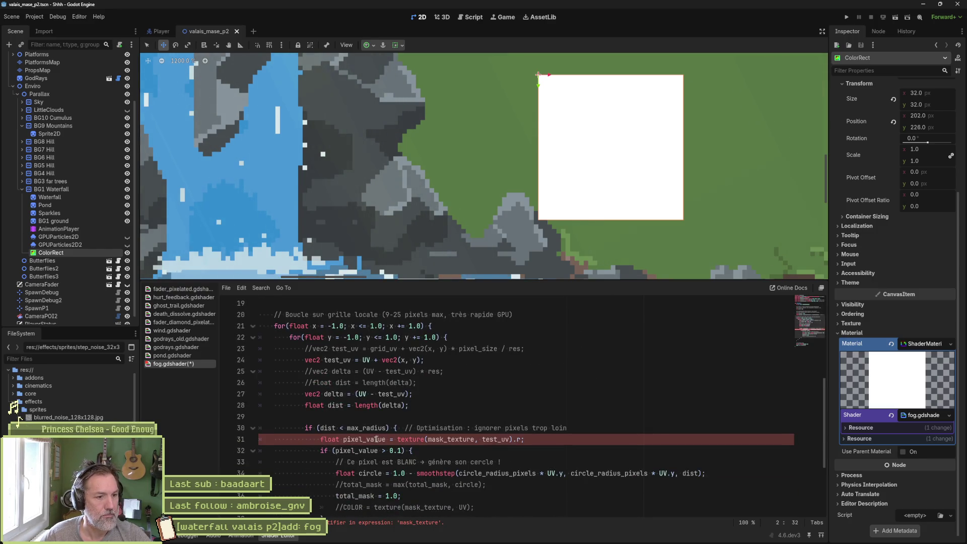
double_click(435, 439)
key(ctrl+v)
scroll(435, 416, down, 3)
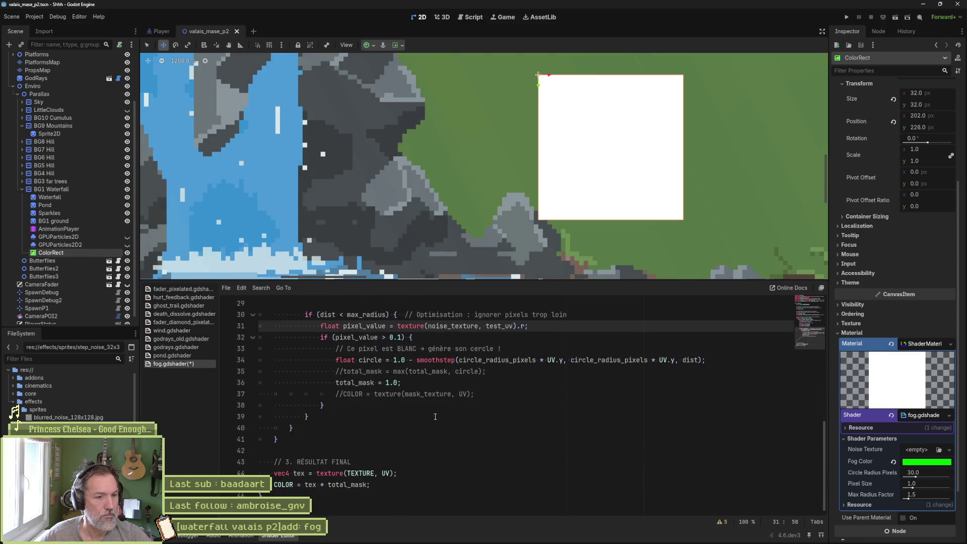
double_click(430, 394)
key(ctrl+v)
key(ctrl+s)
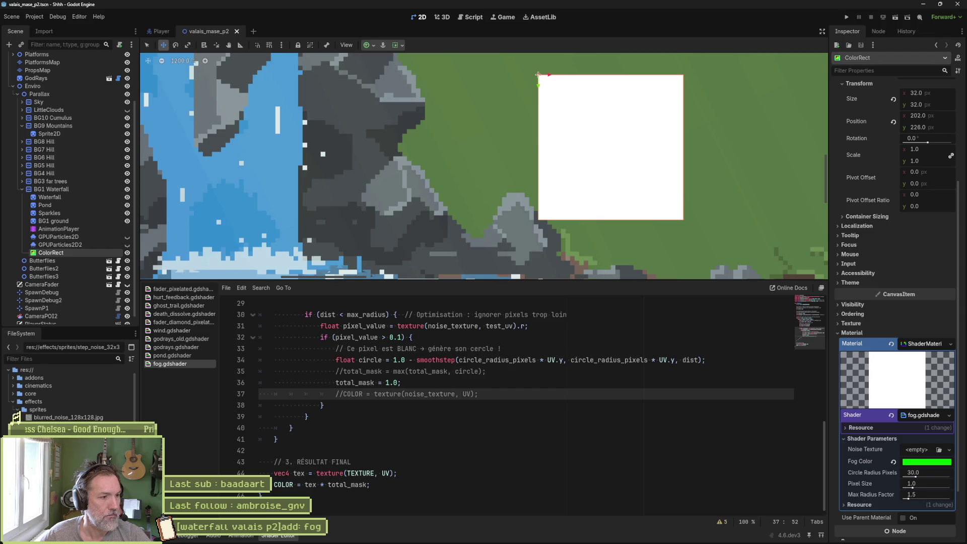
Assign the noise image to Noise Texture and append '(origins/center of circles)' to line 2's comment, saving
drag(68, 417, 925, 454)
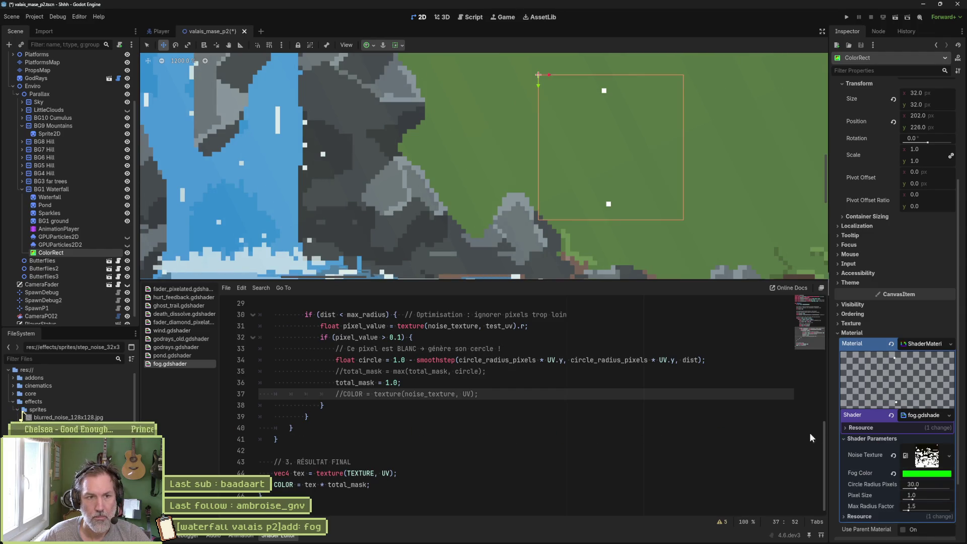
scroll(474, 371, up, 10)
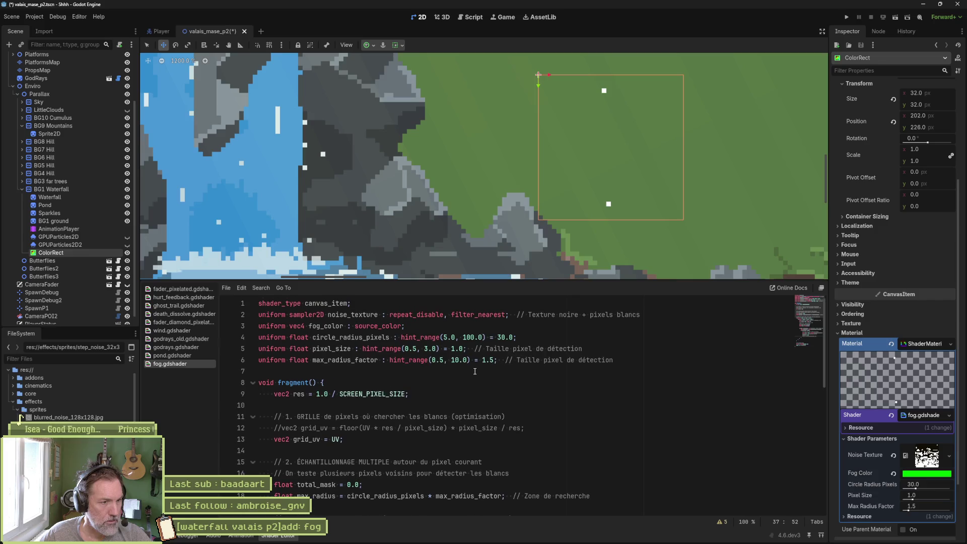
double_click(353, 314)
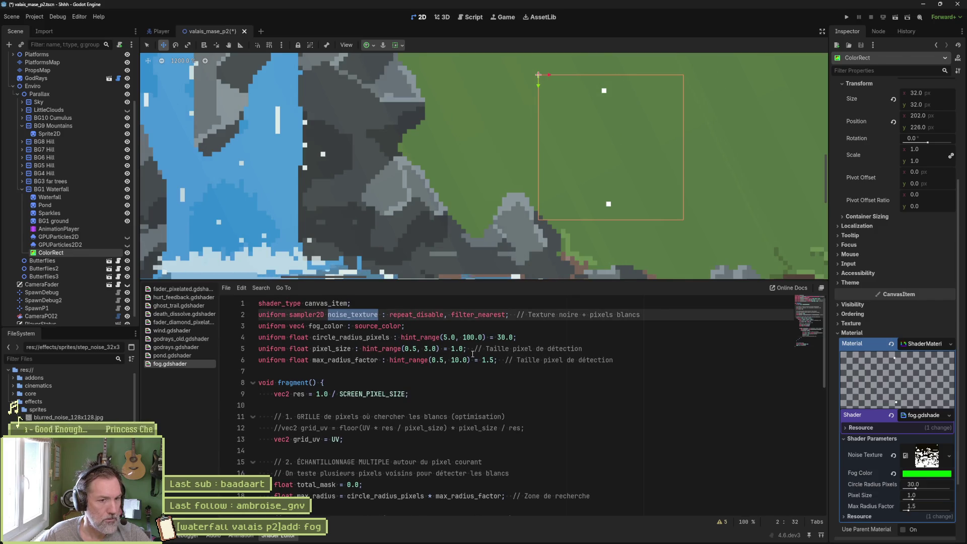
click(640, 314)
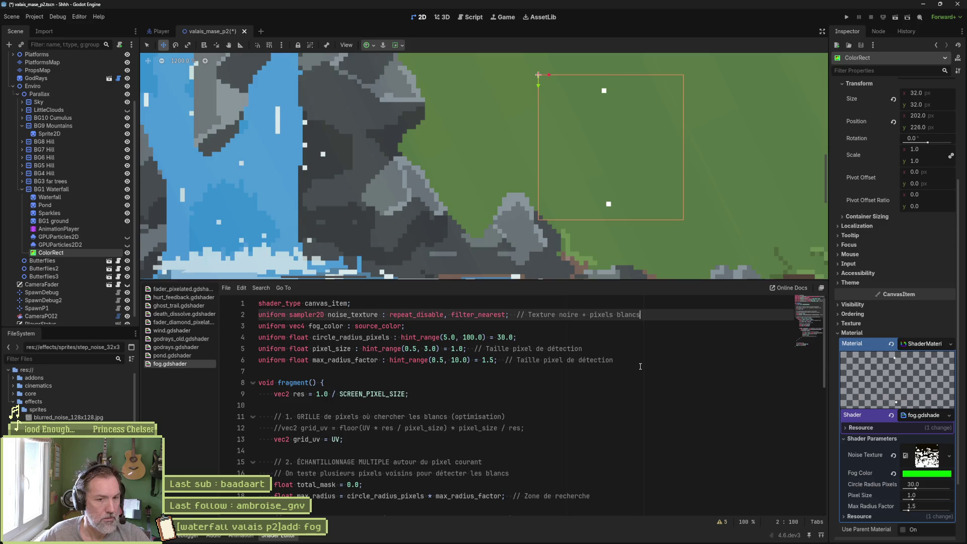
text( (origin)
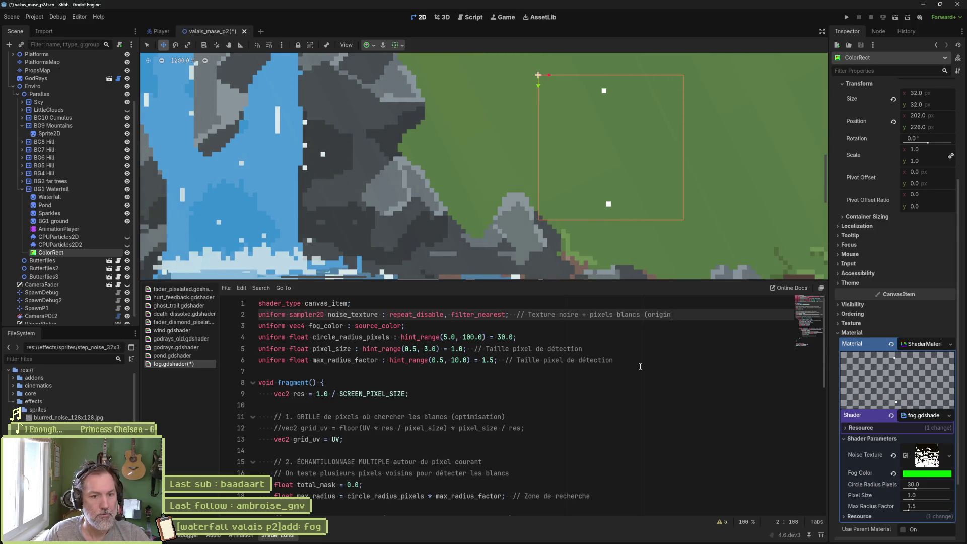
text(e of cir)
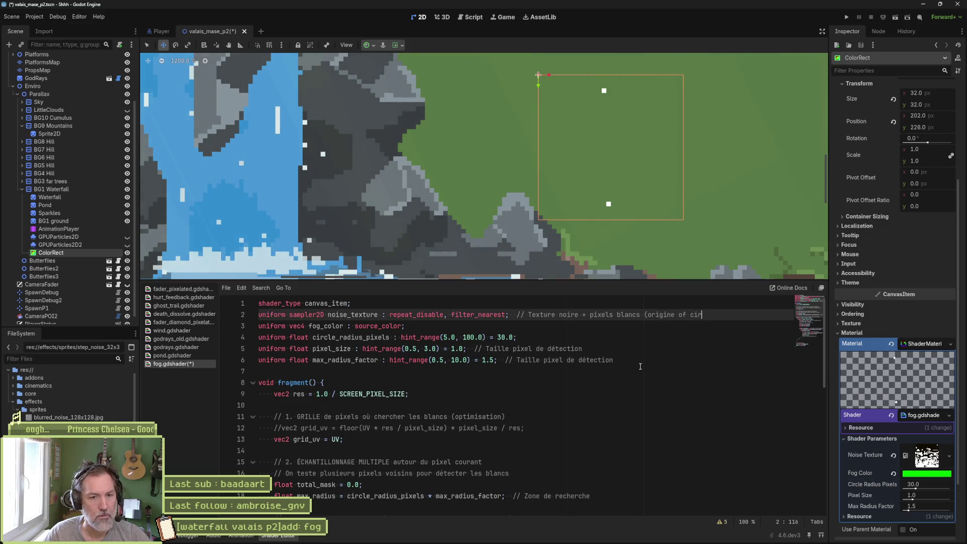
text(cles))
key(ctrl+s)
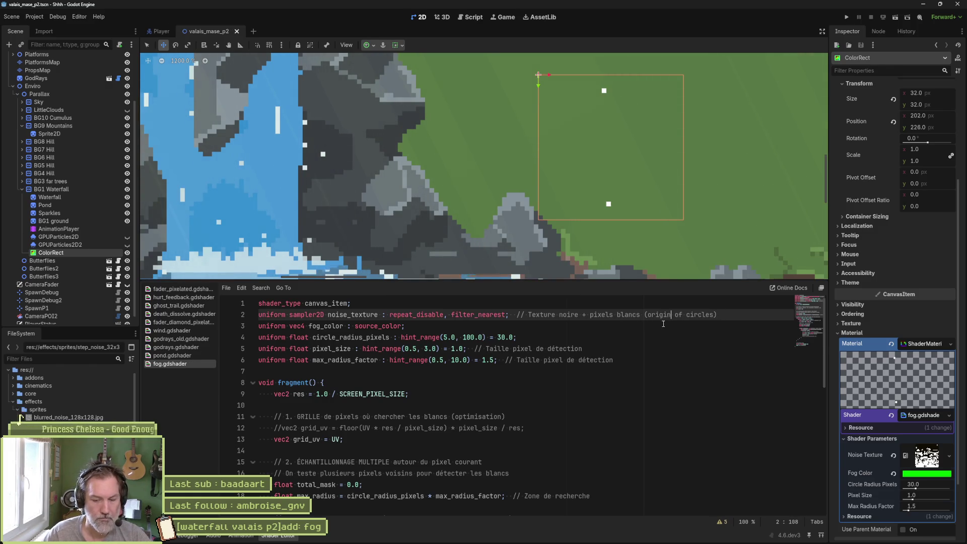
text(s/center)
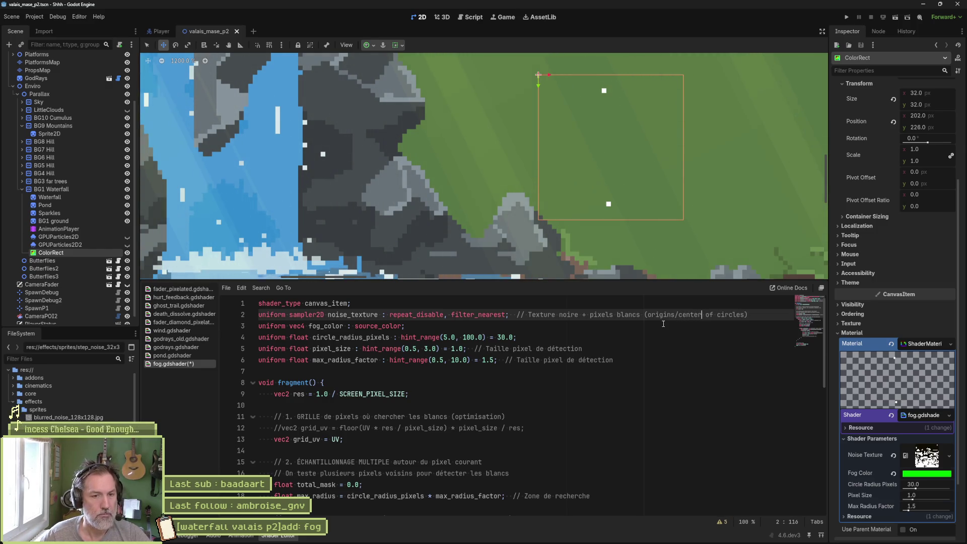
key(ctrl+s)
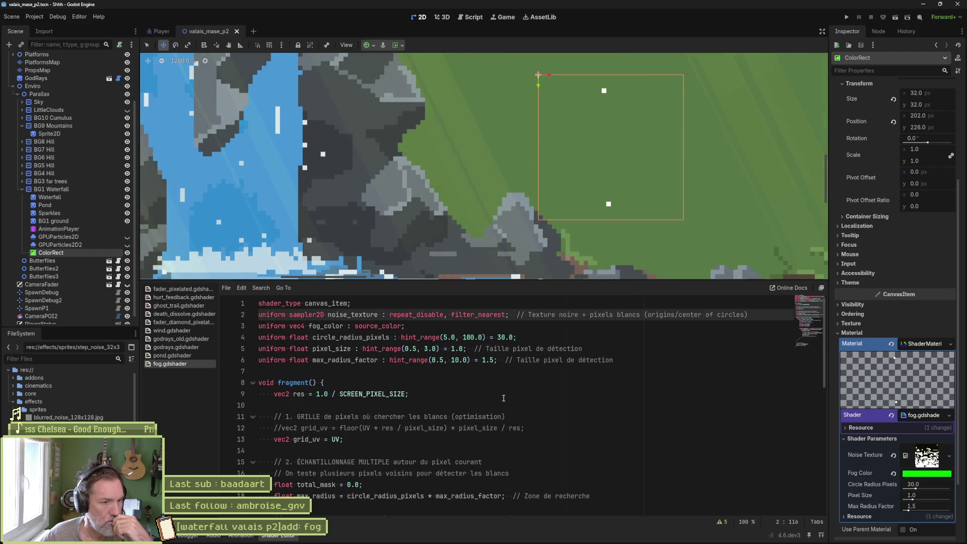
scroll(506, 396, down, 3)
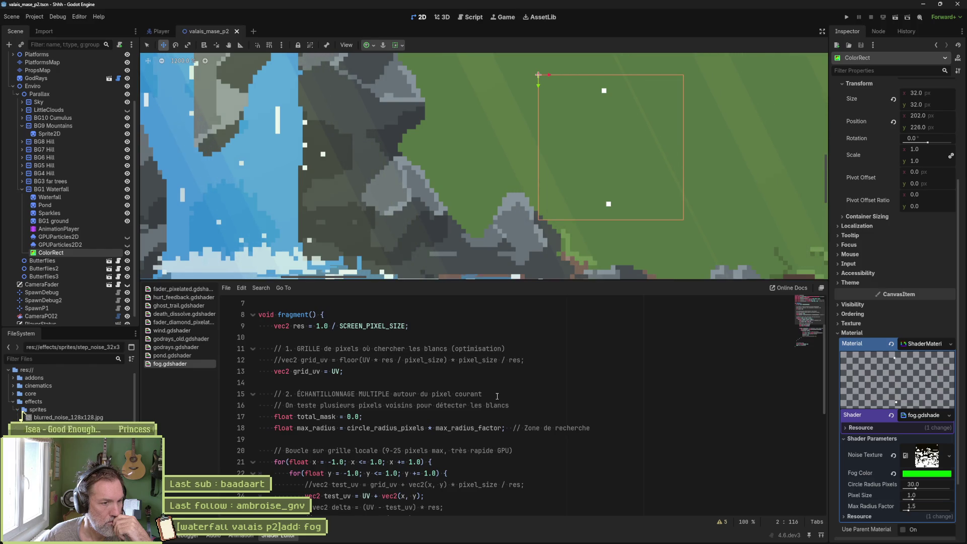
scroll(496, 396, down, 1)
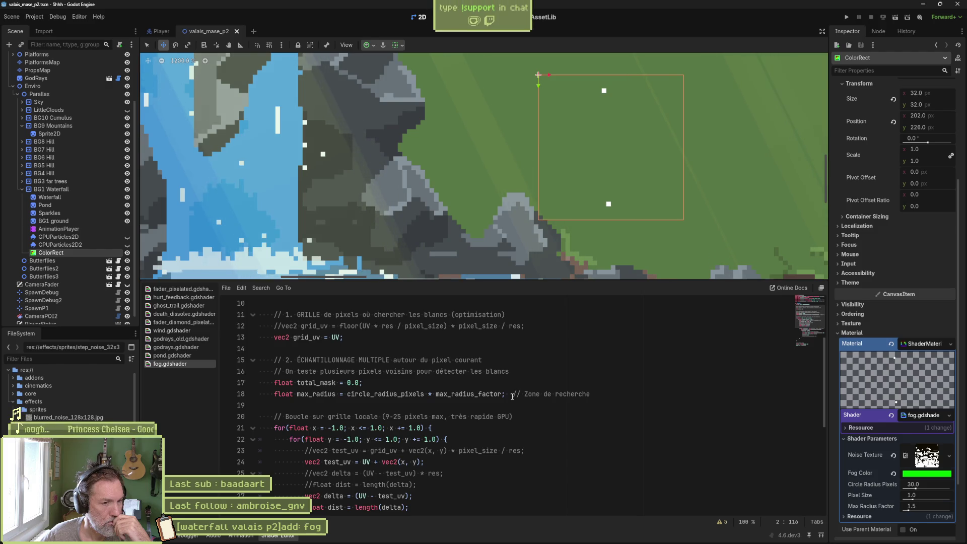
drag(417, 371, 533, 370)
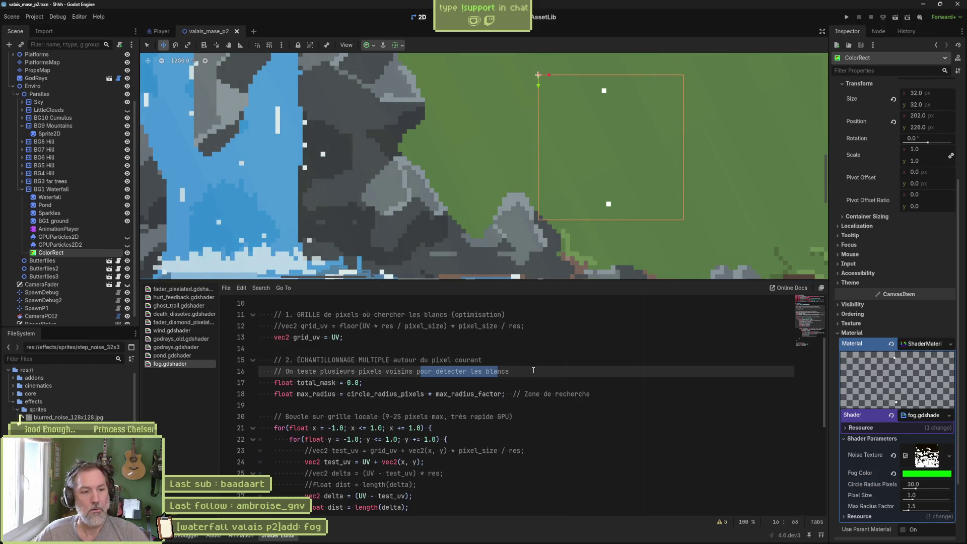
scroll(511, 356, up, 1)
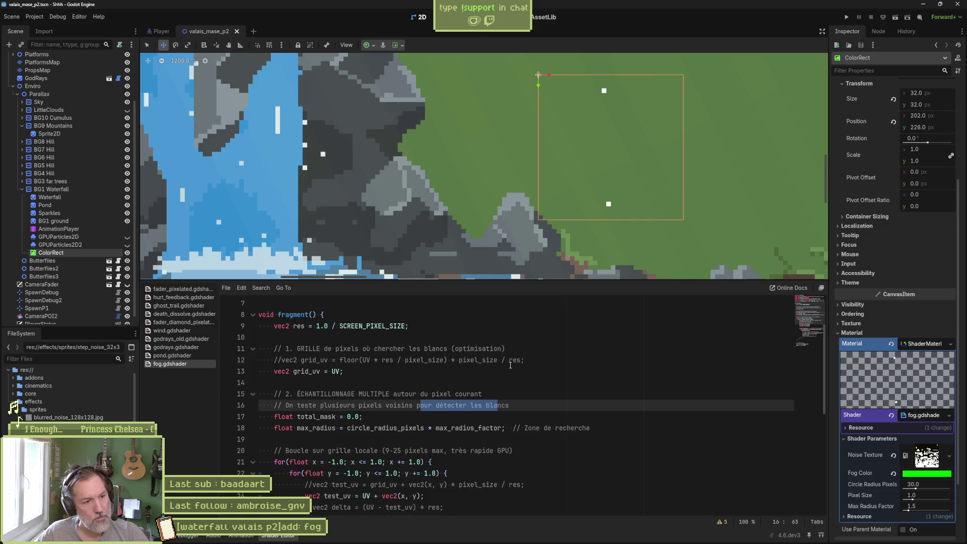
scroll(511, 363, down, 5)
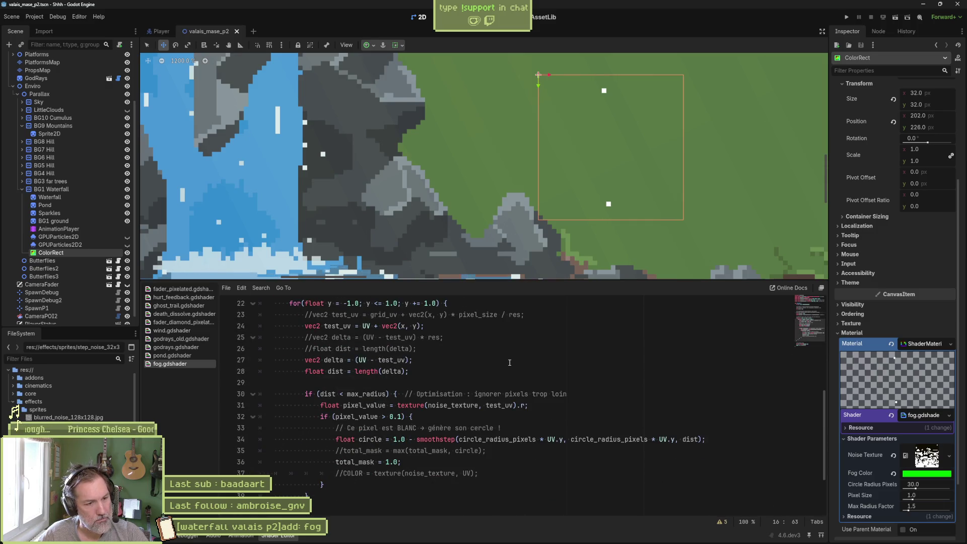
scroll(506, 361, up, 4)
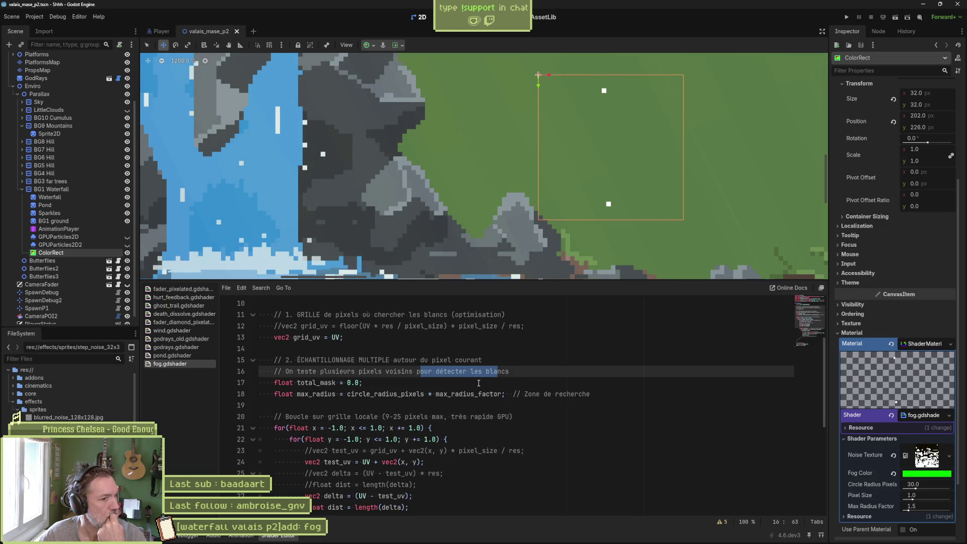
double_click(411, 396)
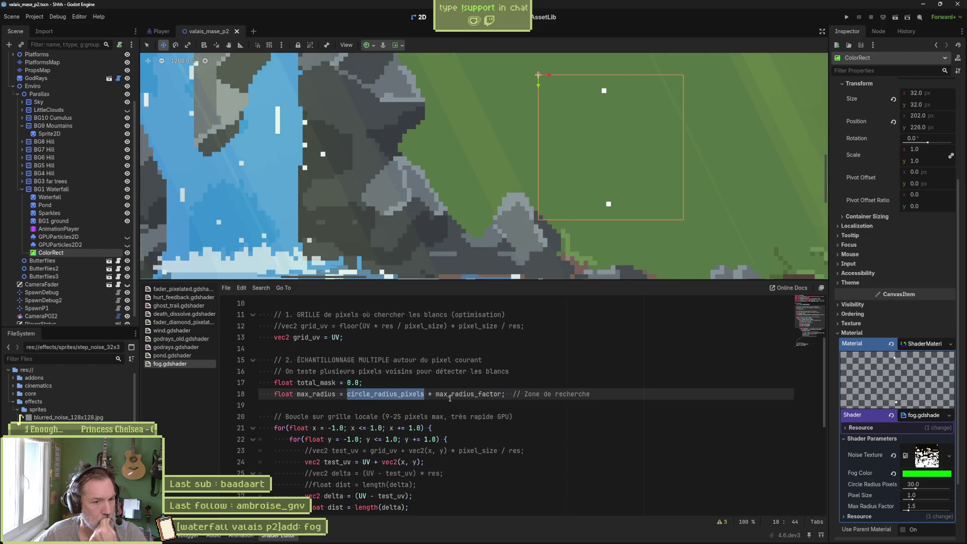
key(Right)
key(Right)
key(Right)
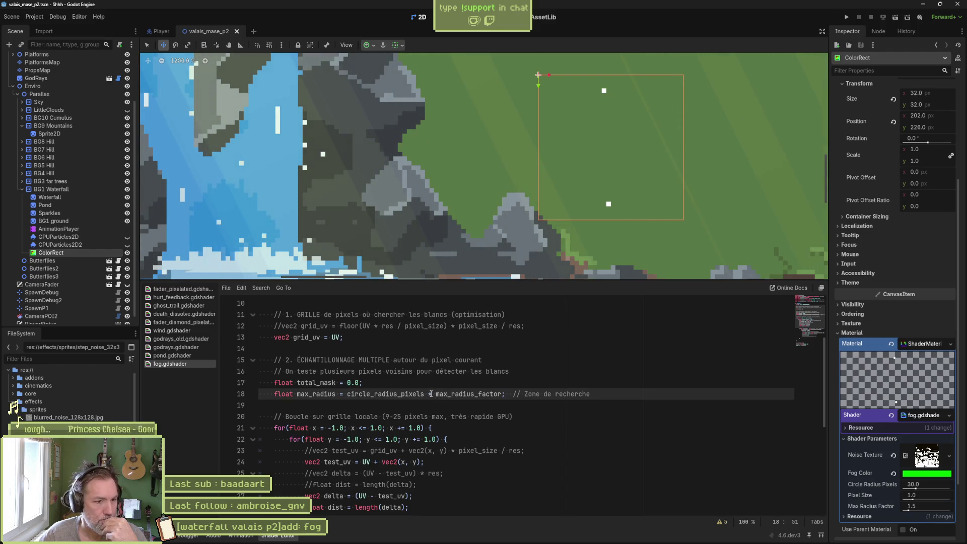
drag(428, 395, 502, 395)
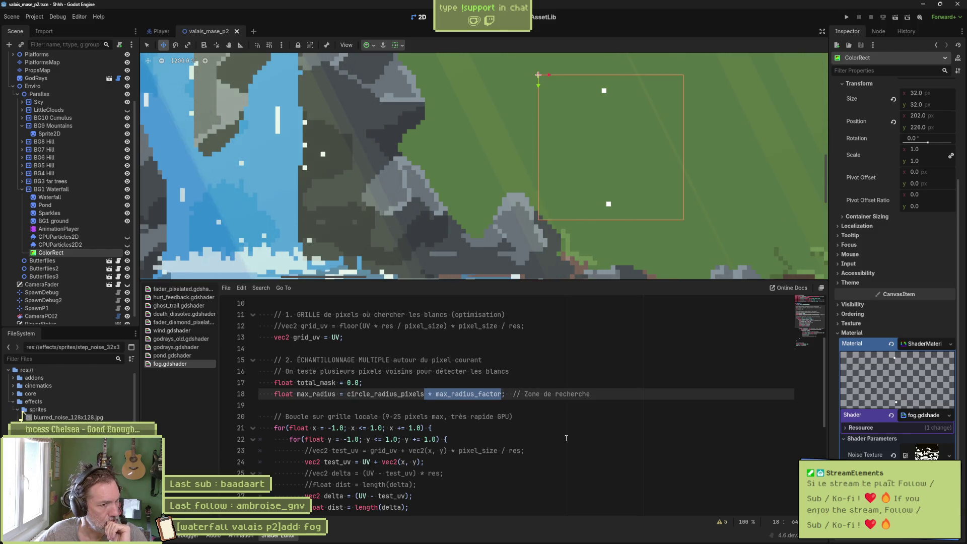
click(413, 394)
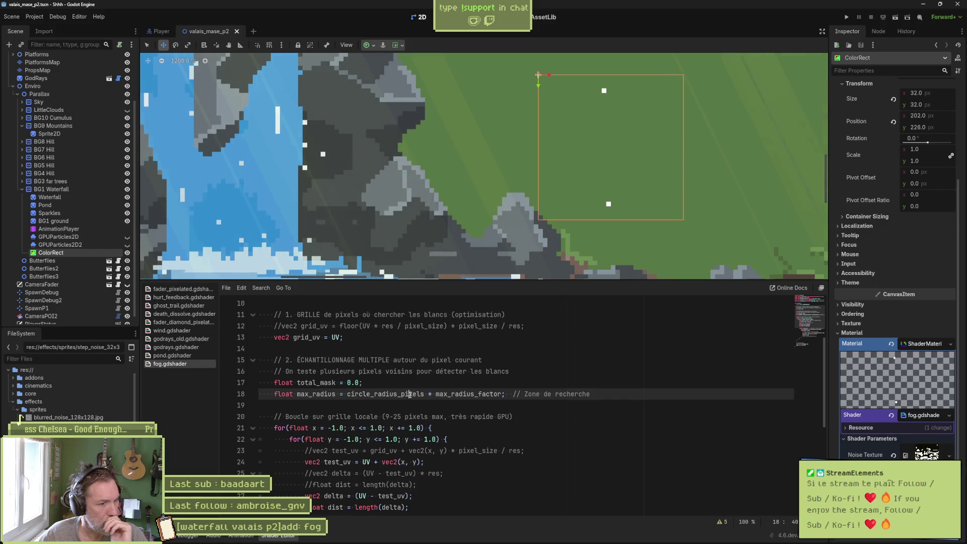
key(ctrl+d)
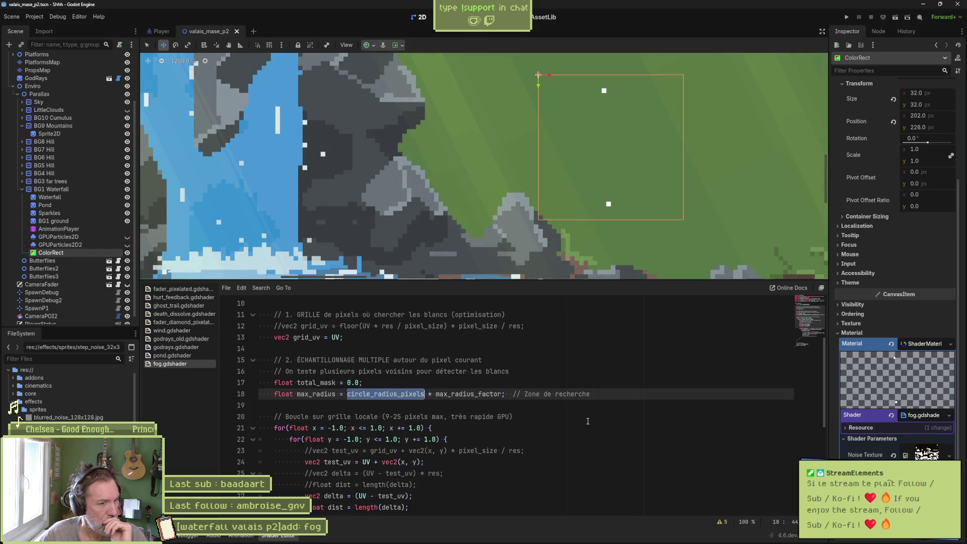
click(599, 395)
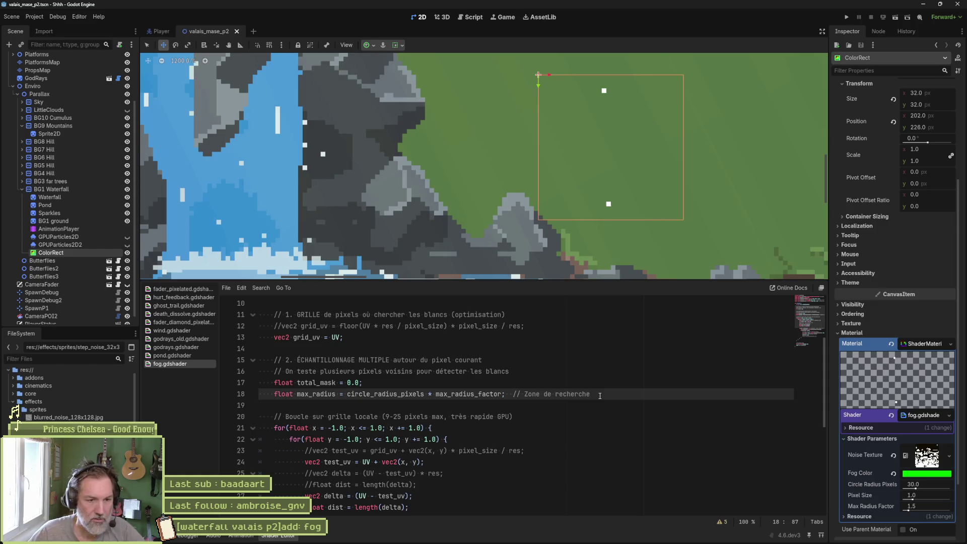
mouse_move(573, 541)
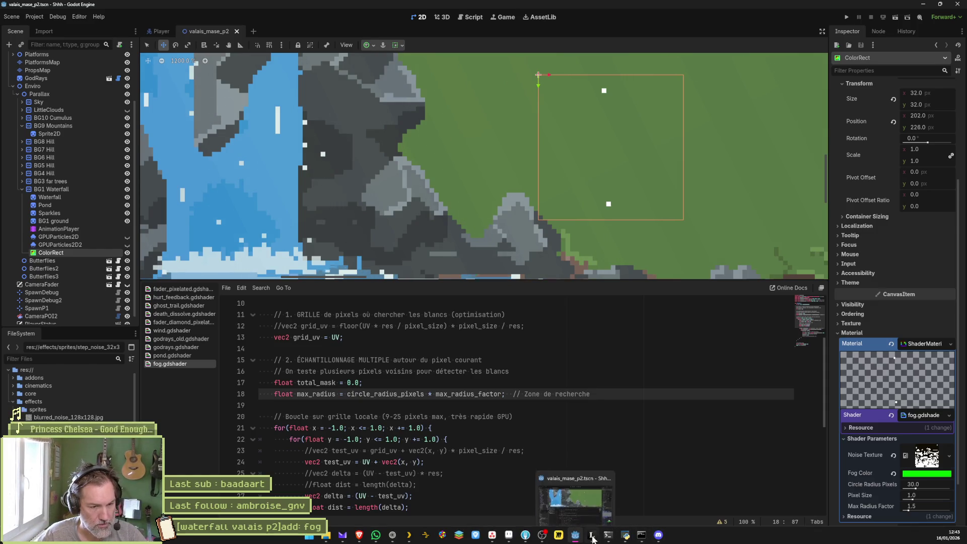
In Leonardo, zoom out to the whole pixel-grid sketch, toggling the canvas grid on and off
mouse_move(608, 537)
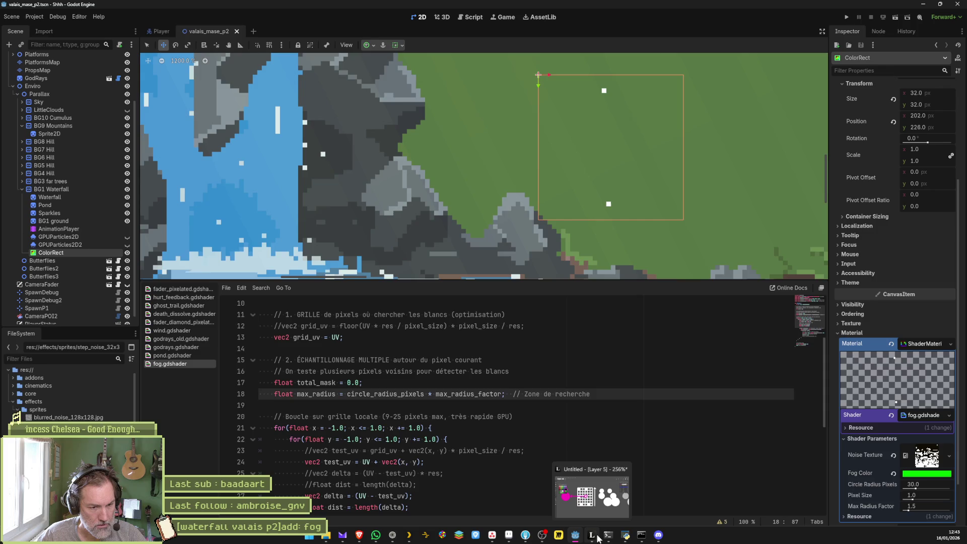
click(591, 534)
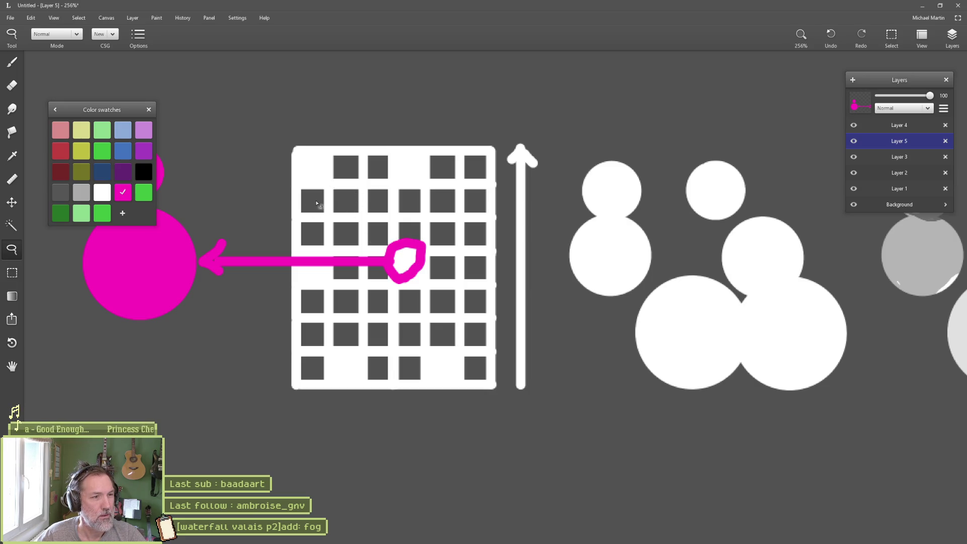
scroll(450, 259, down, 5)
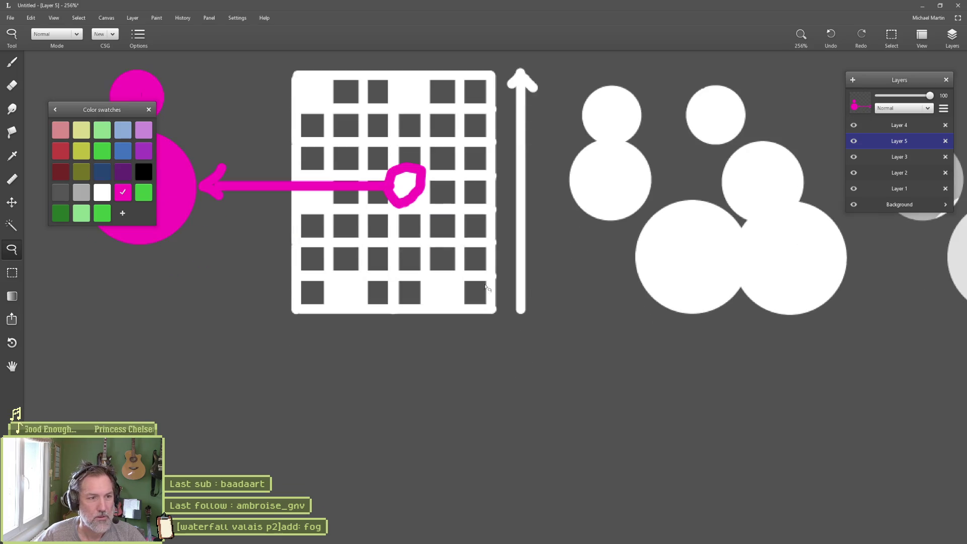
mouse_move(497, 293)
mouse_down()
mouse_move(485, 352)
mouse_move(492, 399)
mouse_move(458, 367)
mouse_up()
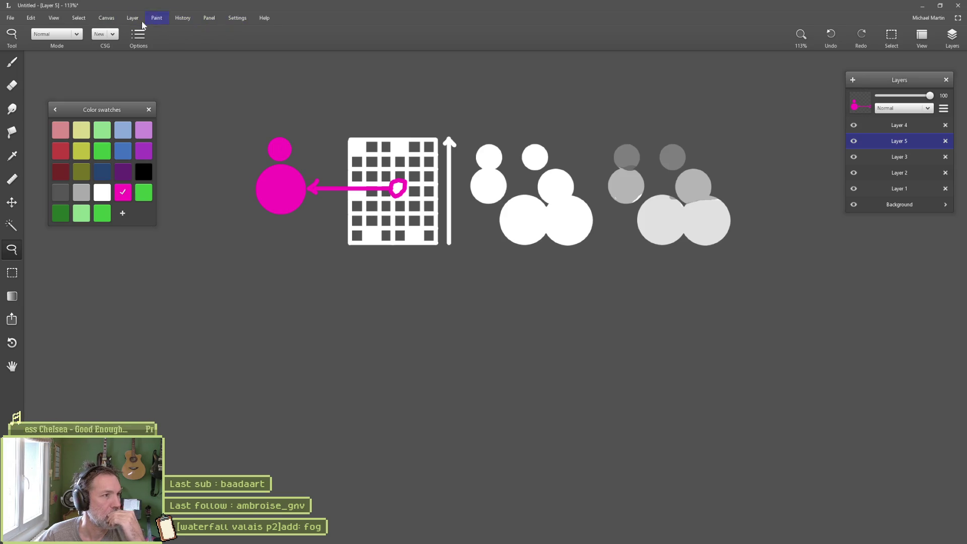
click(53, 19)
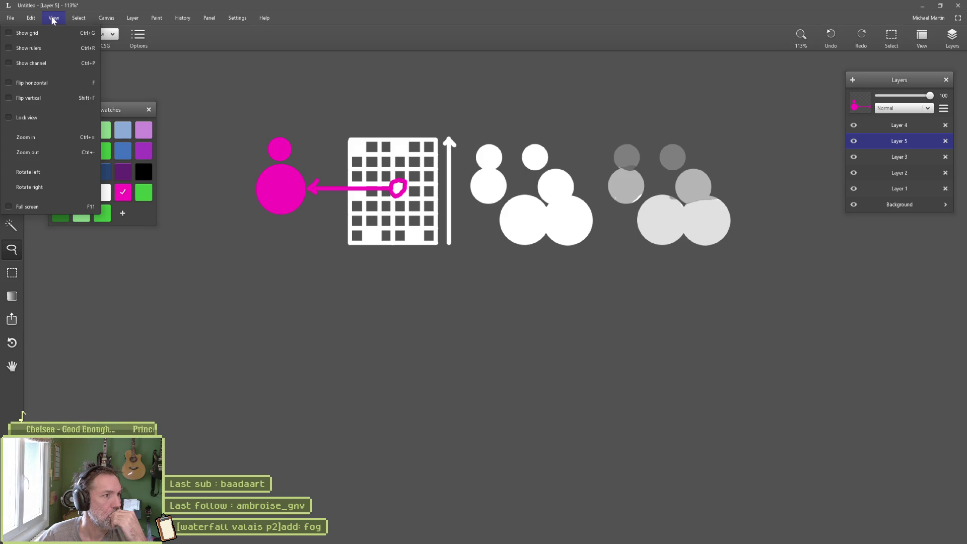
click(22, 29)
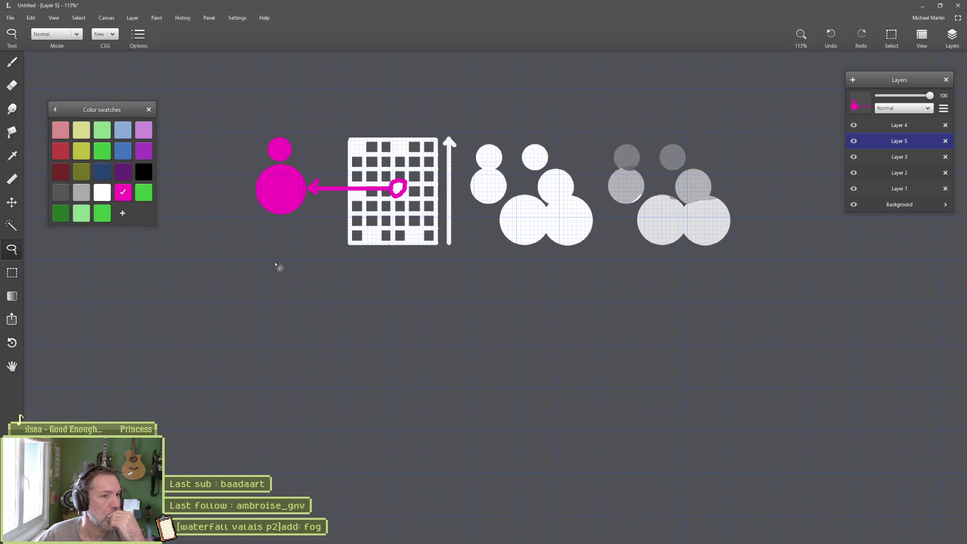
mouse_move(276, 266)
mouse_down()
mouse_move(391, 335)
mouse_move(413, 330)
mouse_move(390, 319)
mouse_move(449, 228)
mouse_move(589, 95)
mouse_move(636, 68)
mouse_move(572, 331)
mouse_move(571, 306)
mouse_up()
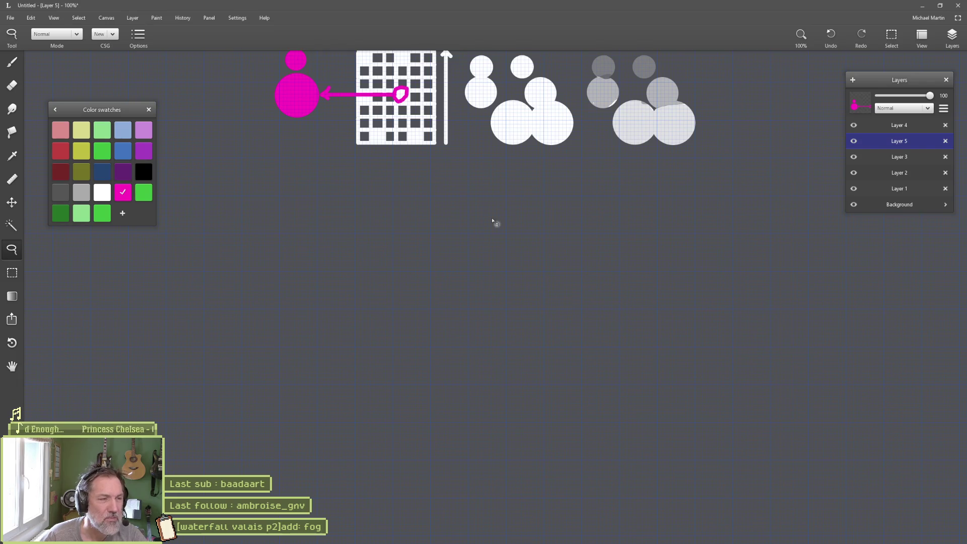
click(54, 17)
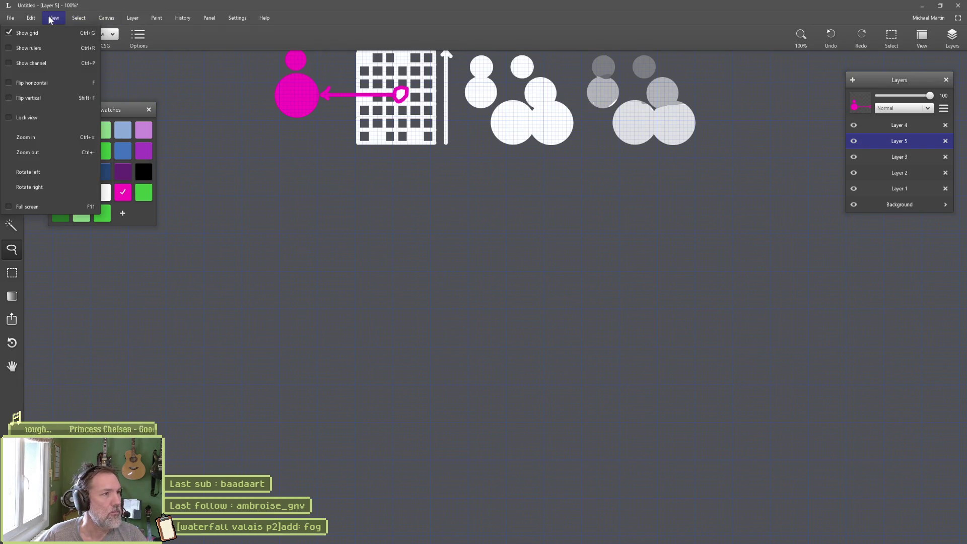
click(45, 34)
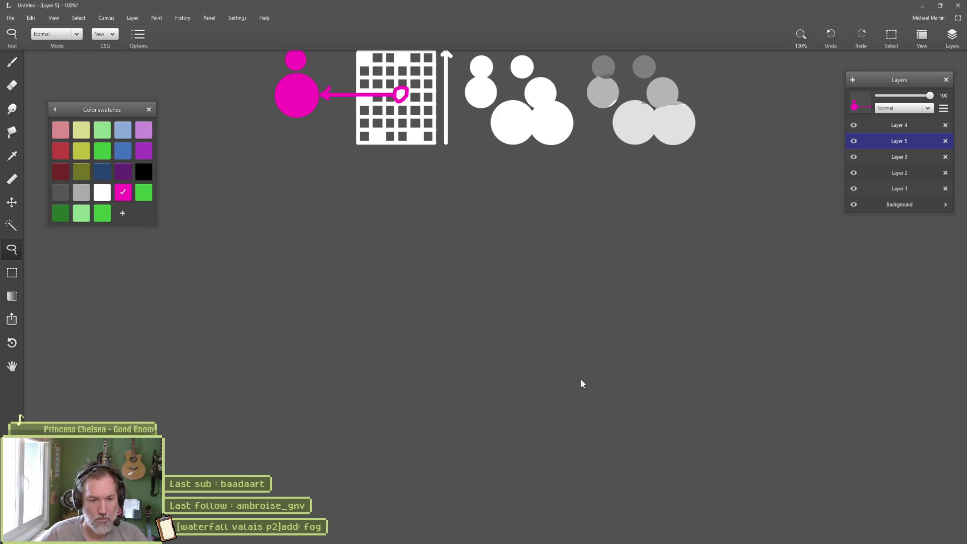
Launch ONLYOFFICE to start loading a blank Book1.xlsx workbook
mouse_move(504, 541)
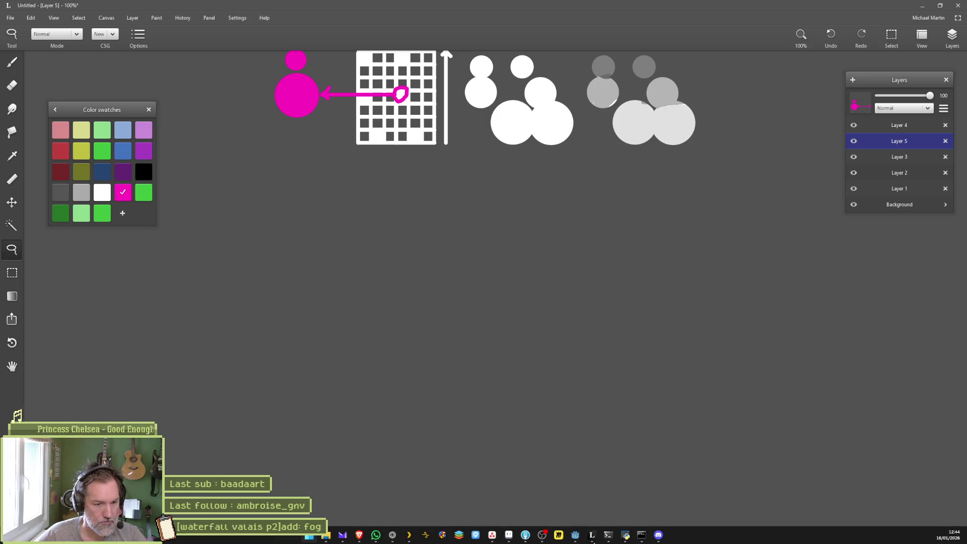
click(460, 536)
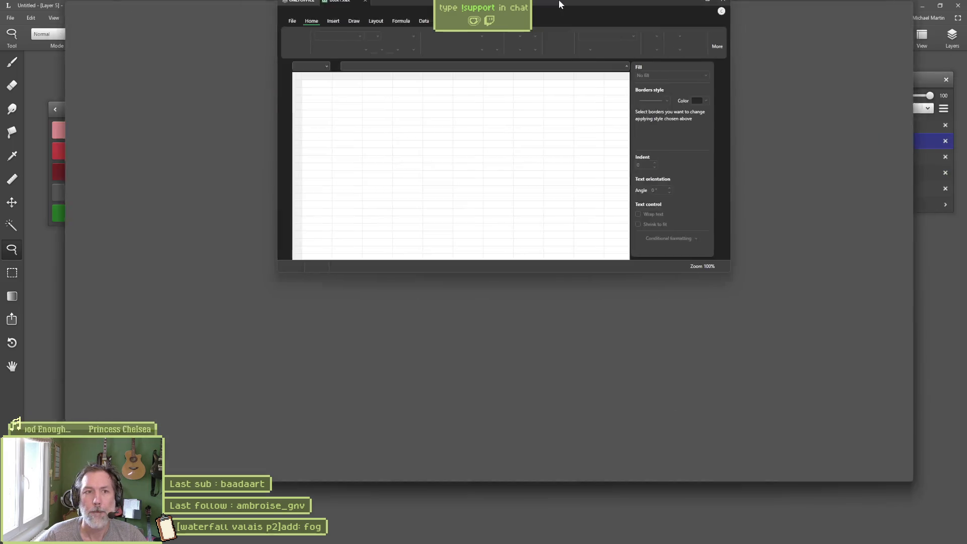
double_click(557, 2)
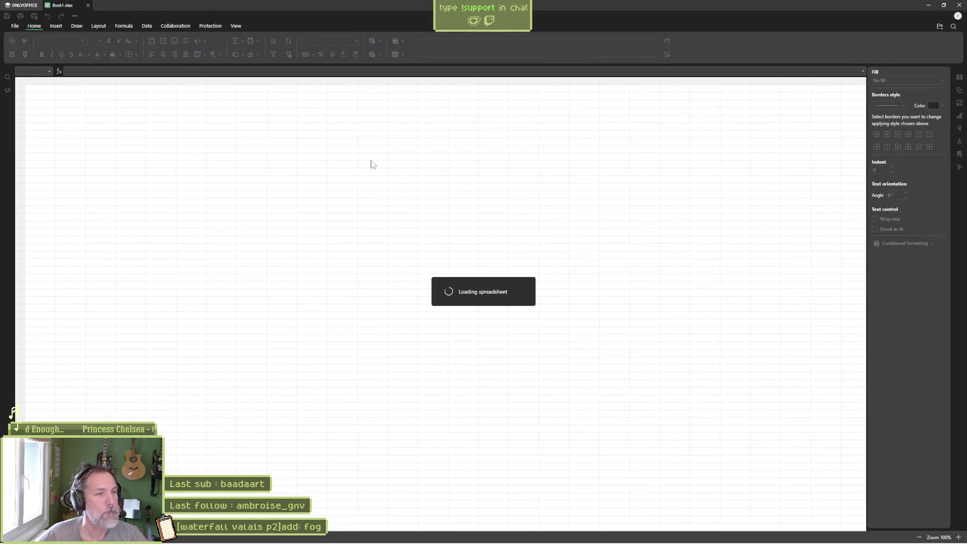
Close the spreadsheet editor and open draw.io in a new browser tab
click(959, 5)
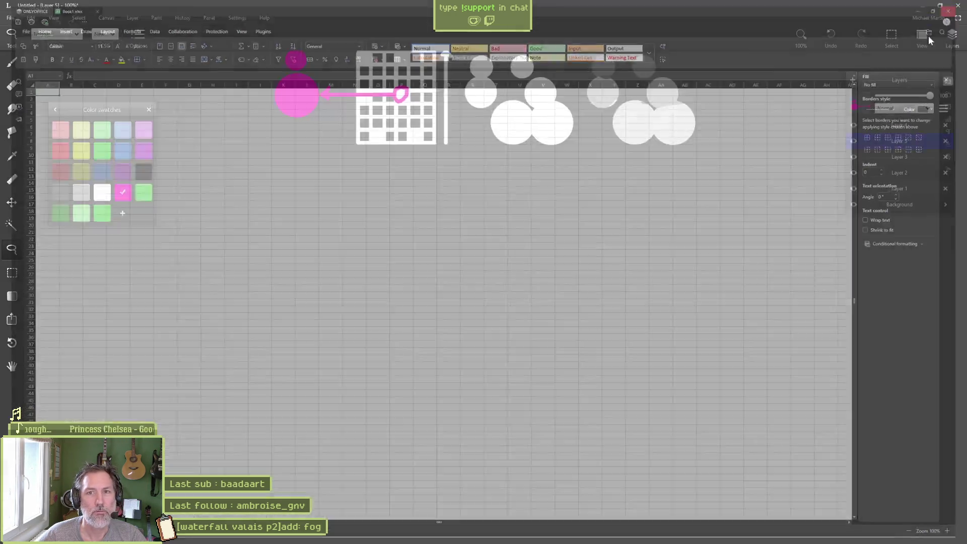
click(506, 540)
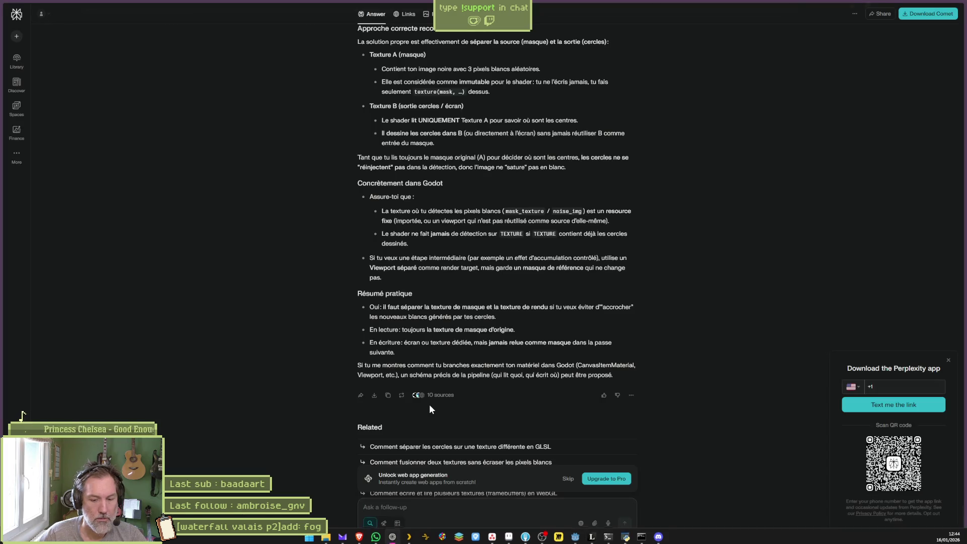
key(ctrl+t)
text(draw.io)
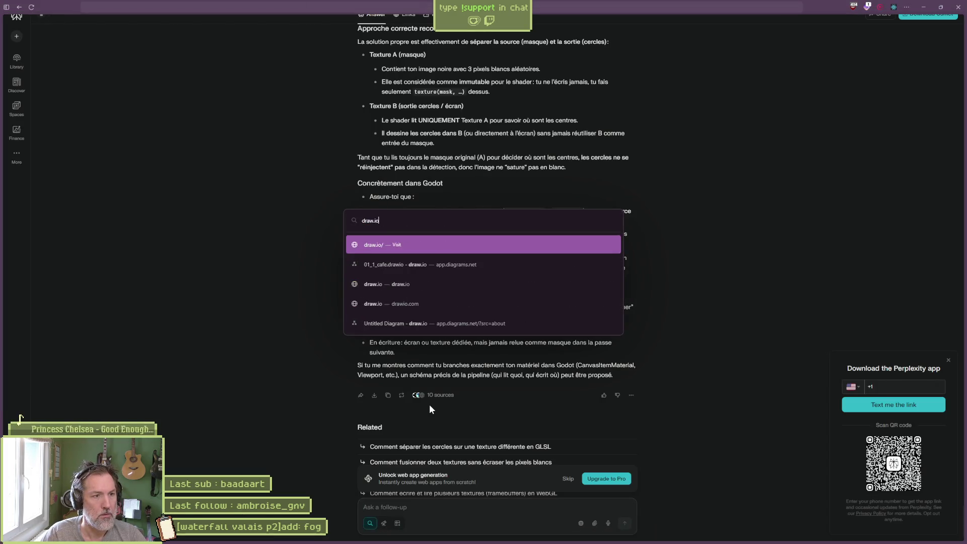
key(Return)
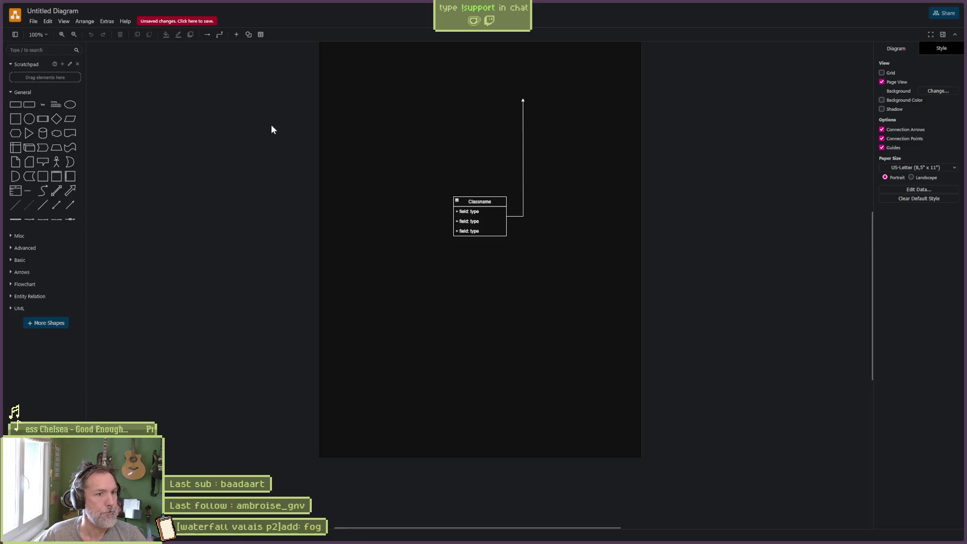
Create a new Blank Diagram from File > New and zoom in on the grid
click(34, 21)
click(40, 40)
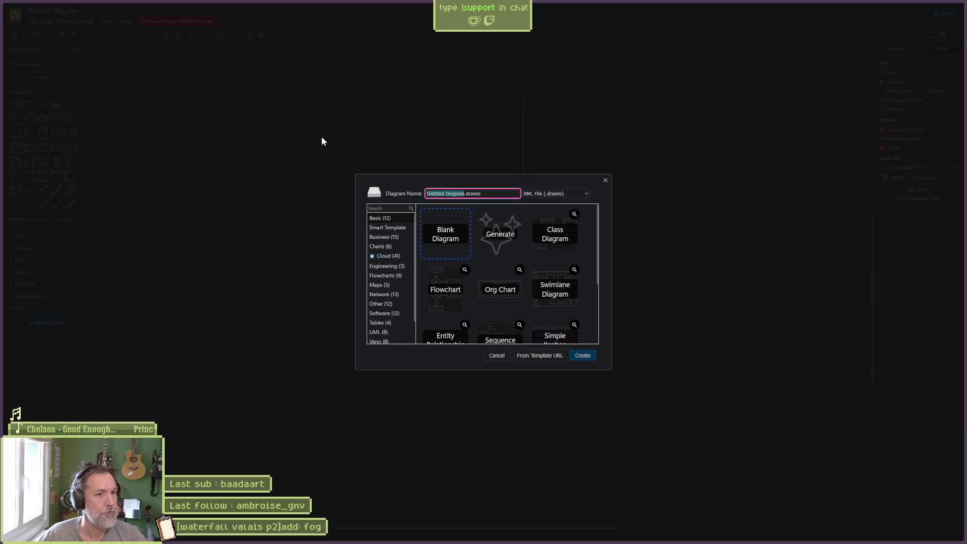
click(592, 355)
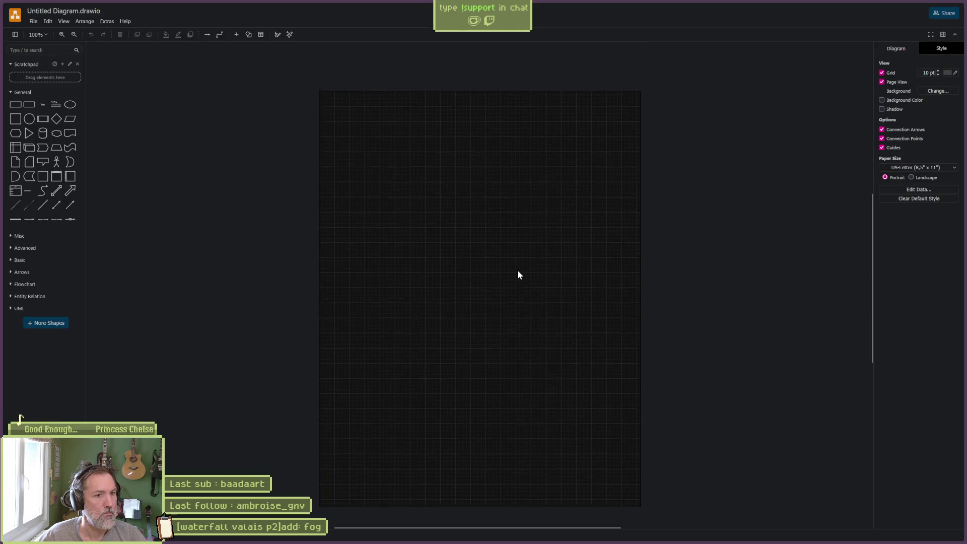
scroll(450, 285, up, 3)
scroll(452, 285, up, 7)
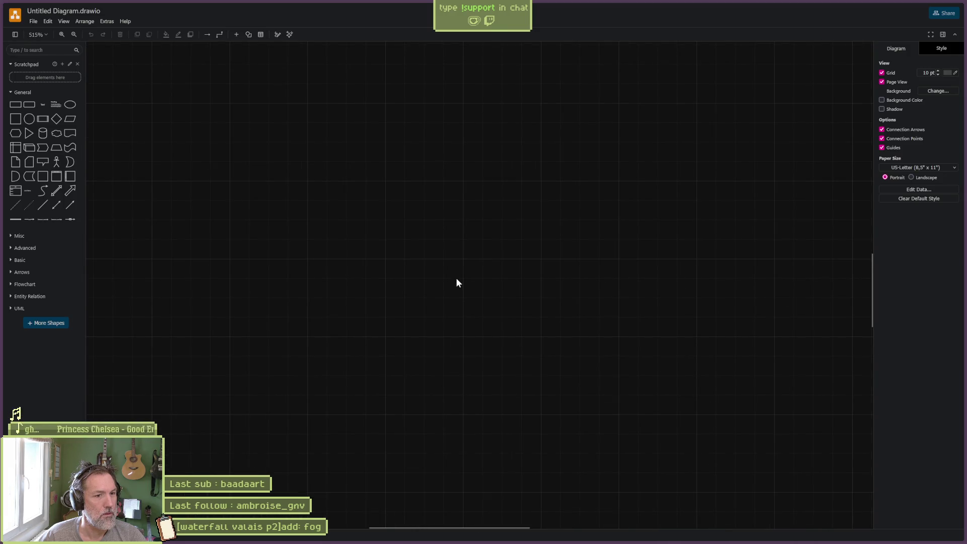
Insert a square and resize it to 10×10
click(16, 119)
drag(405, 201, 536, 328)
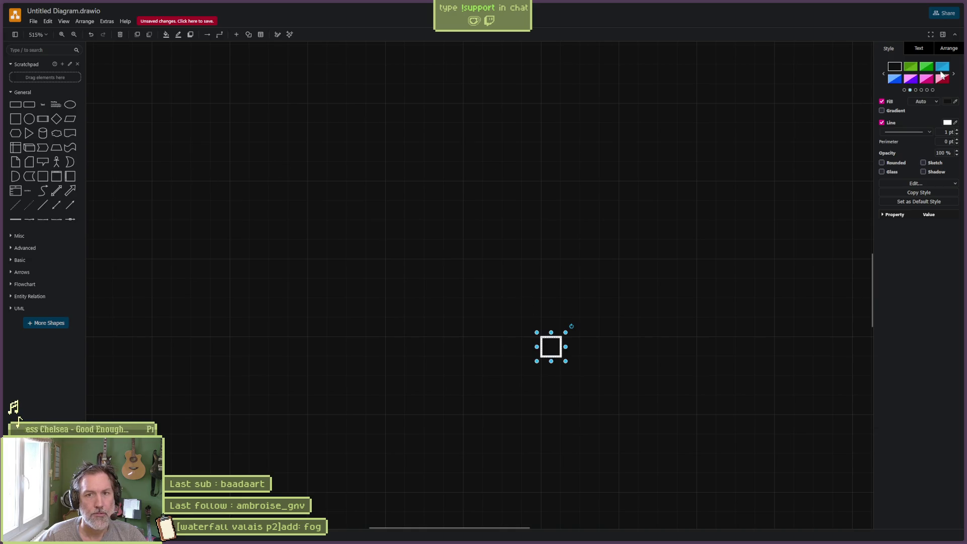
click(950, 74)
click(883, 74)
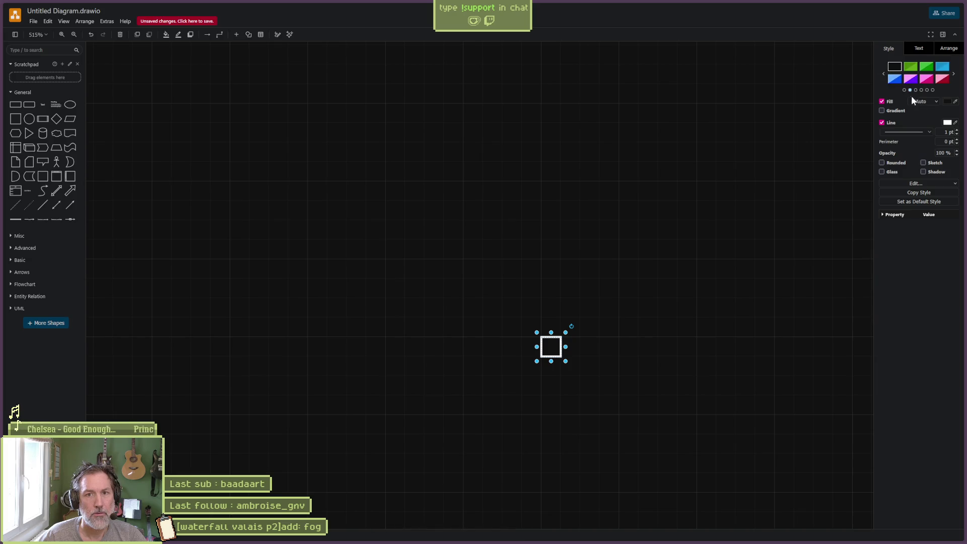
Give the square a white FFFFFF fill and remove its outline
click(924, 102)
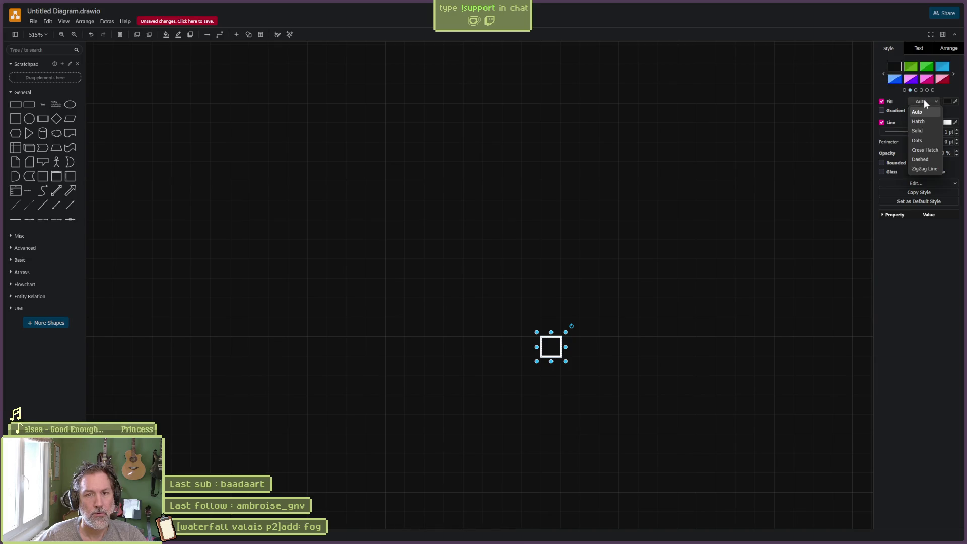
click(945, 101)
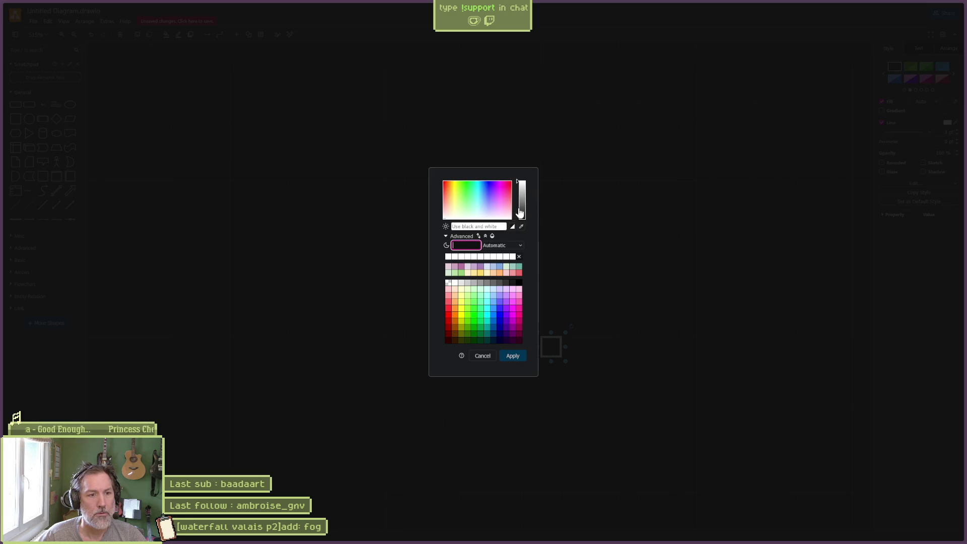
click(448, 258)
click(508, 356)
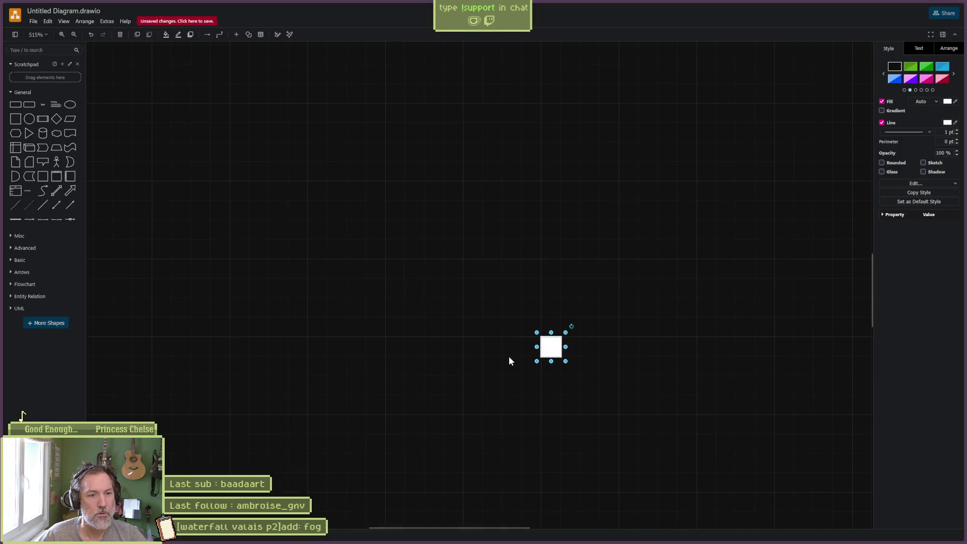
click(882, 123)
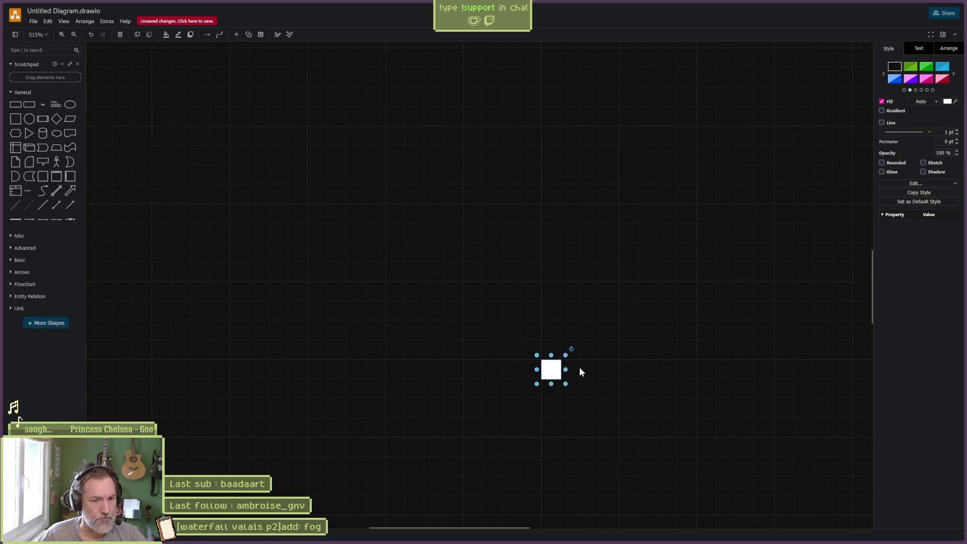
click(593, 378)
ctrl+scroll(594, 378, up, 4)
Add a large square with a transparent fill
key(ctrl+a)
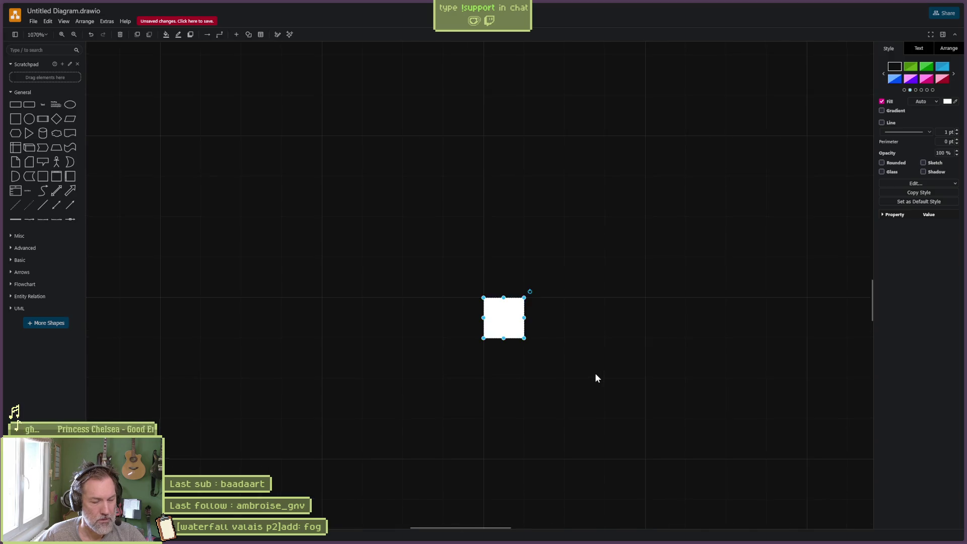
ctrl+scroll(595, 377, down, 1)
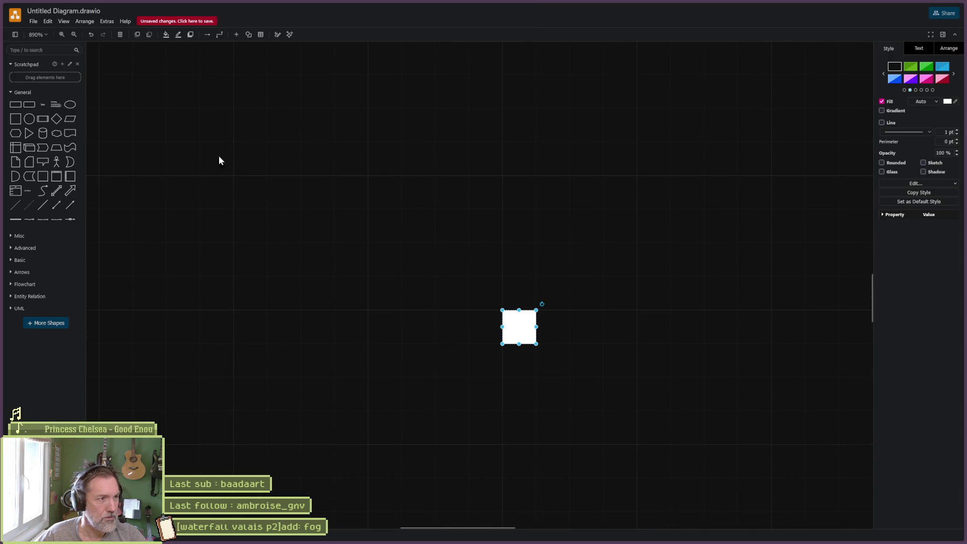
click(16, 119)
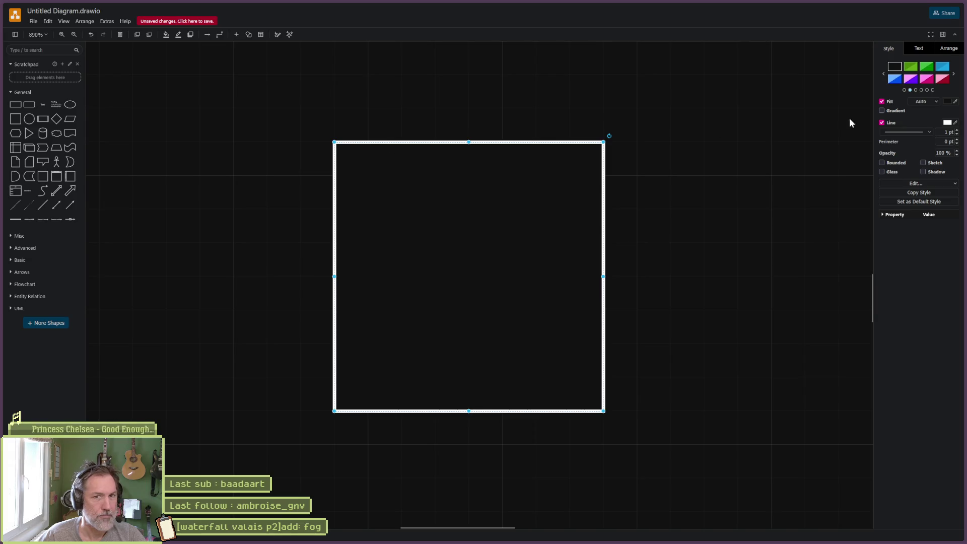
click(881, 102)
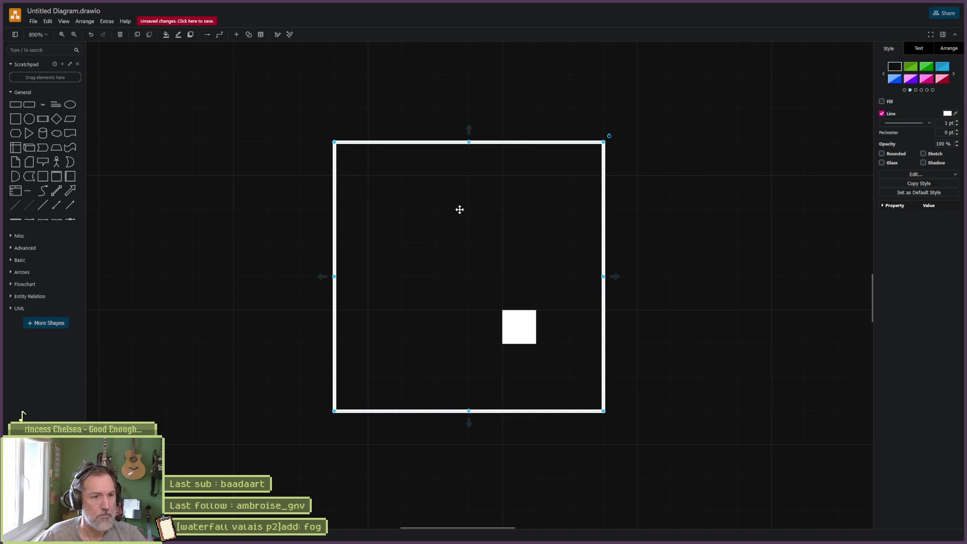
Resize the large frame to 75×75 and position it around the small white square
mouse_move(455, 205)
mouse_down()
mouse_move(444, 175)
mouse_move(456, 233)
mouse_up()
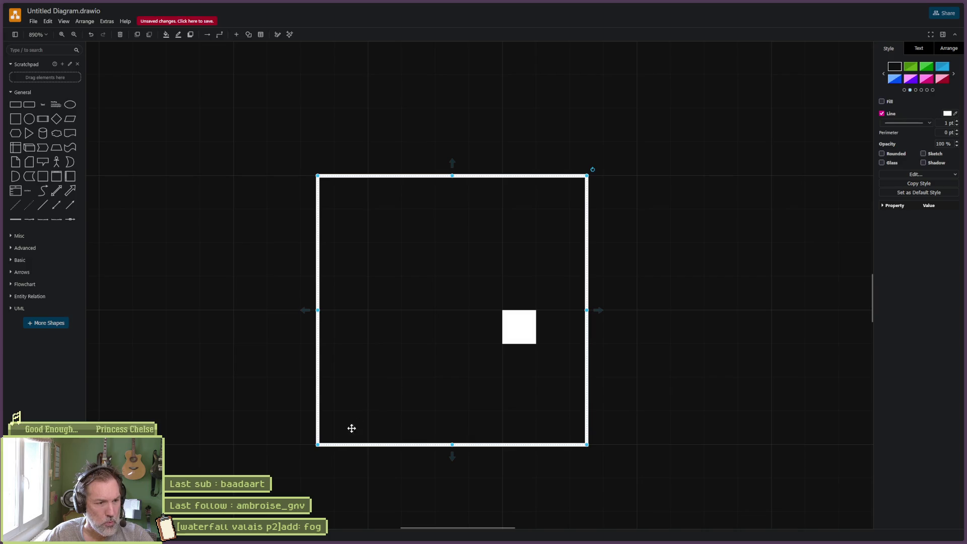
mouse_move(316, 444)
mouse_down()
mouse_move(325, 443)
mouse_move(313, 451)
mouse_up()
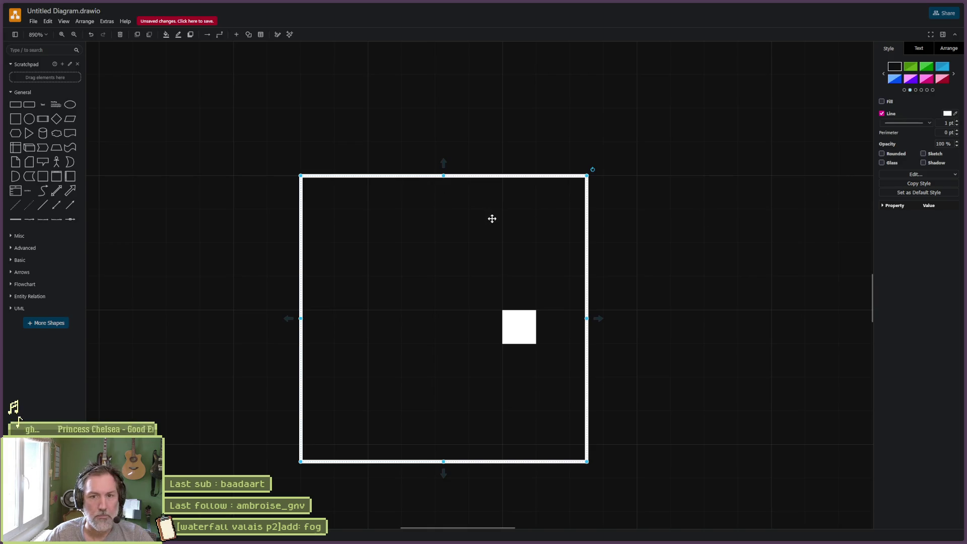
mouse_move(534, 192)
mouse_down()
mouse_move(522, 220)
mouse_move(494, 210)
mouse_up()
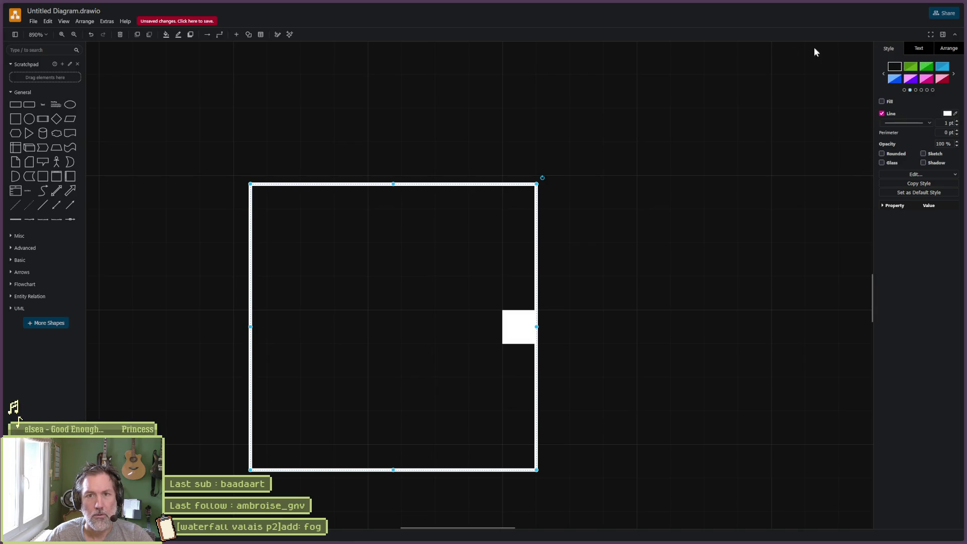
click(81, 22)
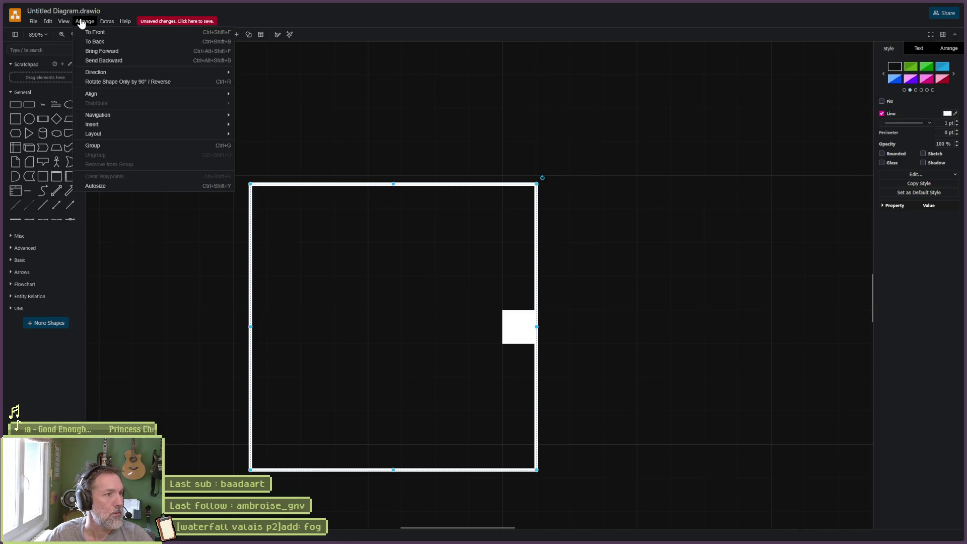
mouse_move(66, 22)
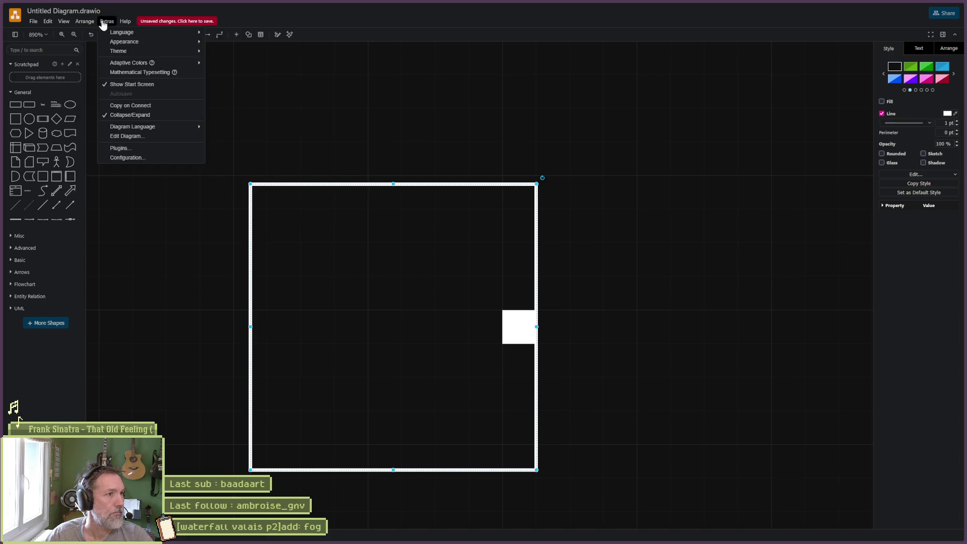
mouse_move(34, 22)
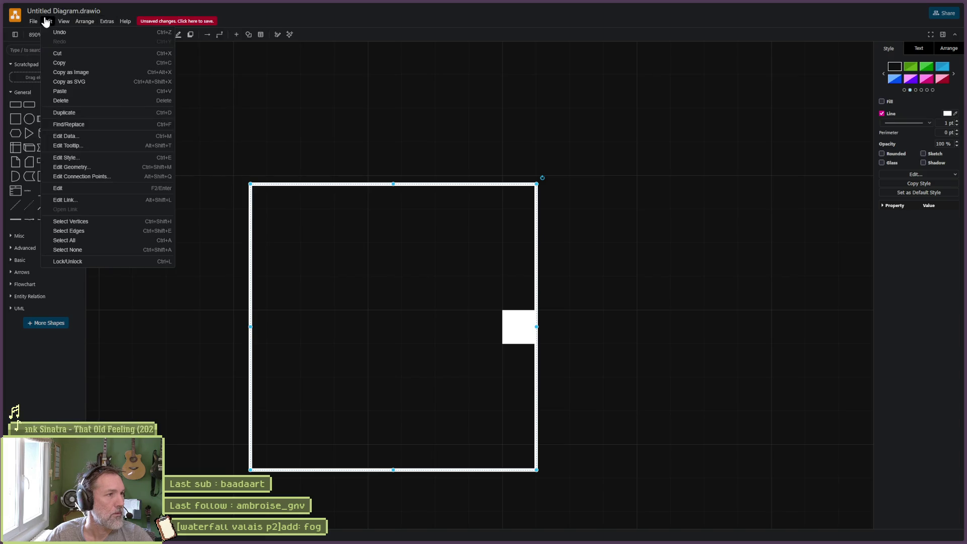
click(47, 23)
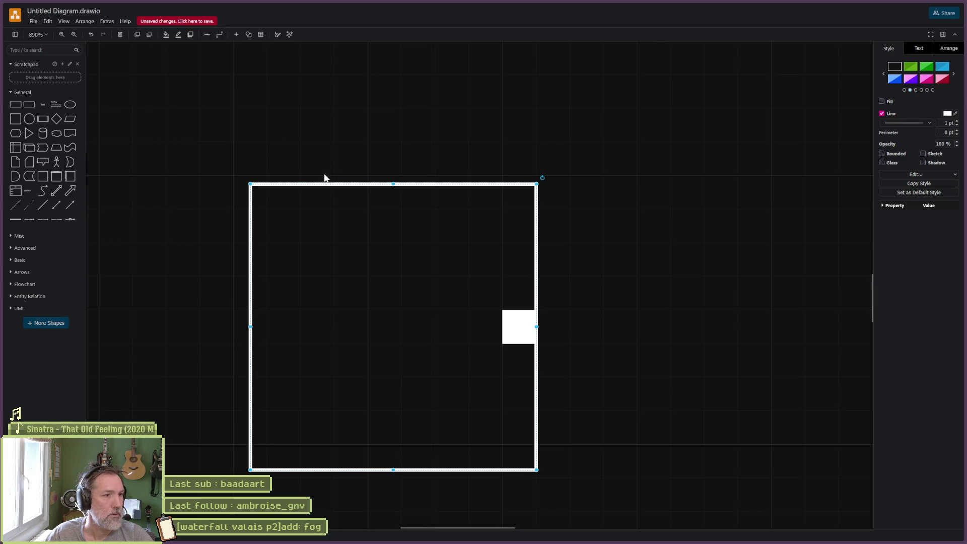
Move and resize the frame to 82×82 around the white pixel, then place a text label above it
mouse_move(320, 203)
mouse_down()
mouse_move(315, 182)
mouse_move(319, 200)
mouse_move(378, 239)
mouse_move(386, 233)
mouse_move(360, 190)
mouse_move(334, 100)
mouse_move(365, 135)
mouse_move(382, 142)
mouse_move(394, 124)
mouse_up()
drag(618, 128, 609, 133)
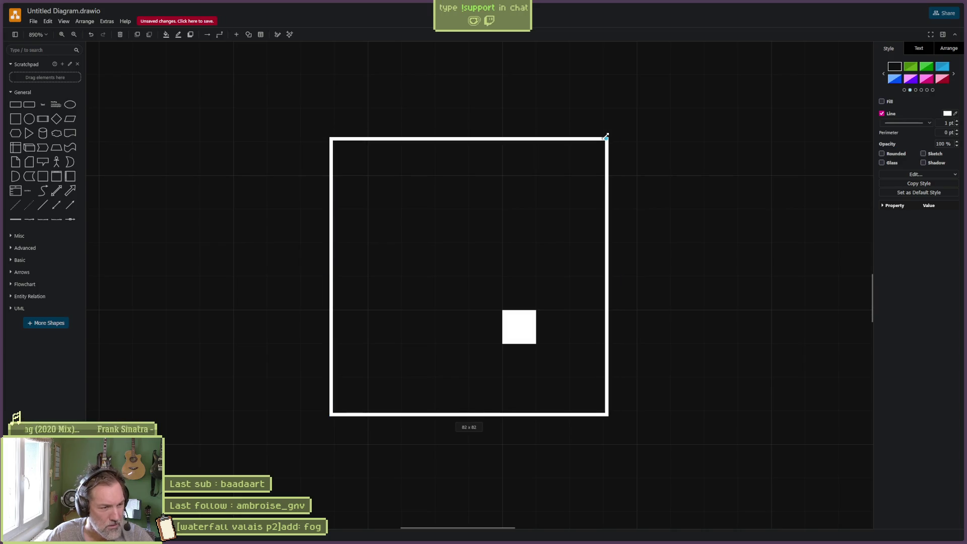
drag(606, 136, 606, 137)
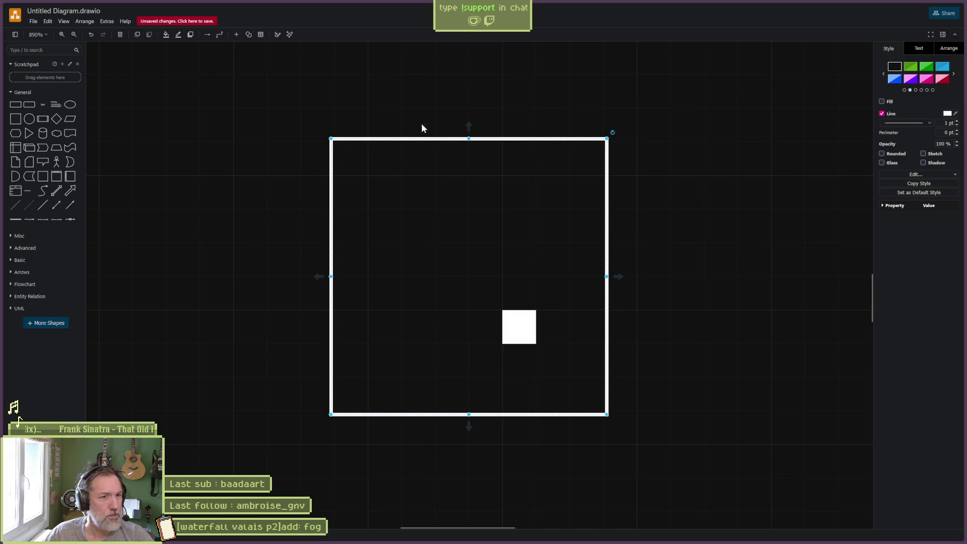
click(46, 110)
mouse_move(461, 298)
mouse_down()
mouse_move(401, 140)
mouse_move(395, 93)
mouse_up()
Change the label text to 'radius: 3'
double_click(396, 93)
text(radiu)
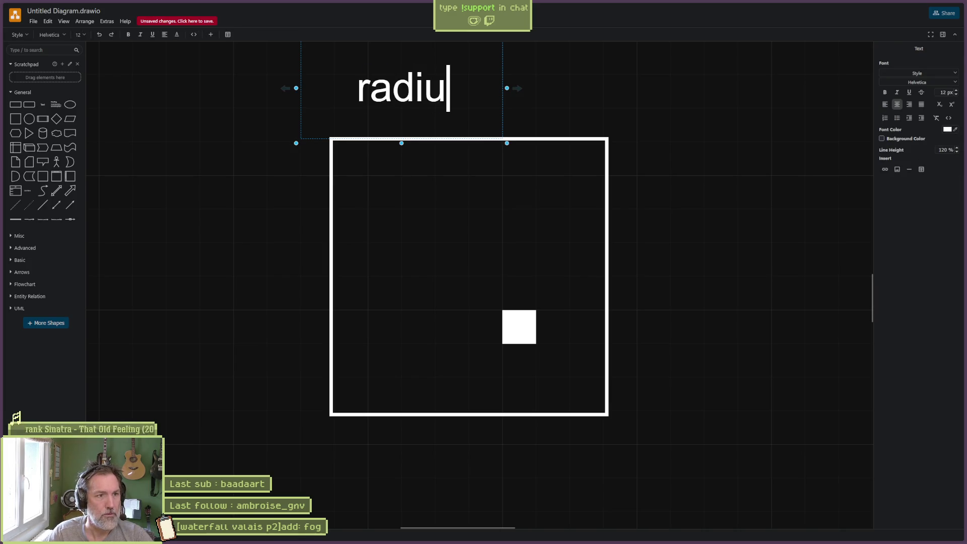
text(s: 3)
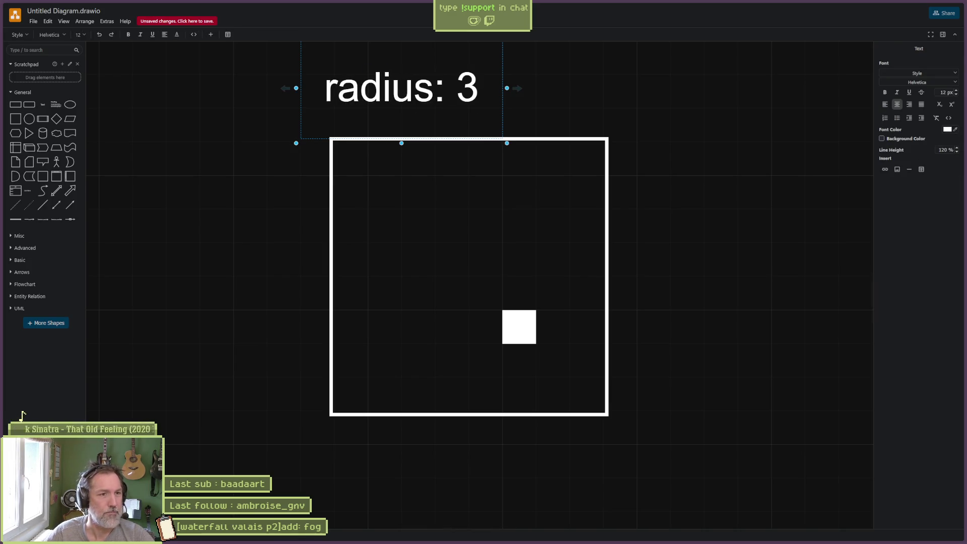
click(285, 136)
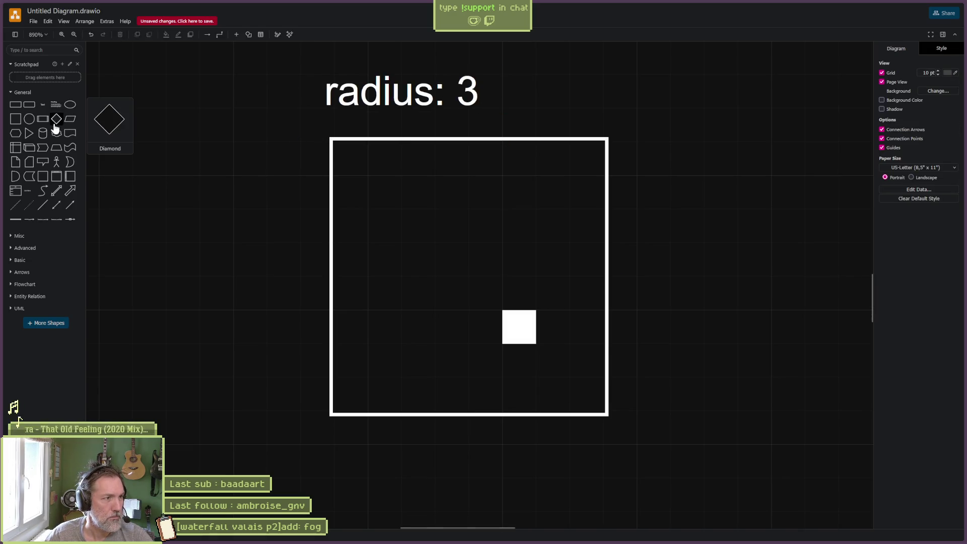
Add a small outline-free green circle in the frame's top-left corner
mouse_move(30, 125)
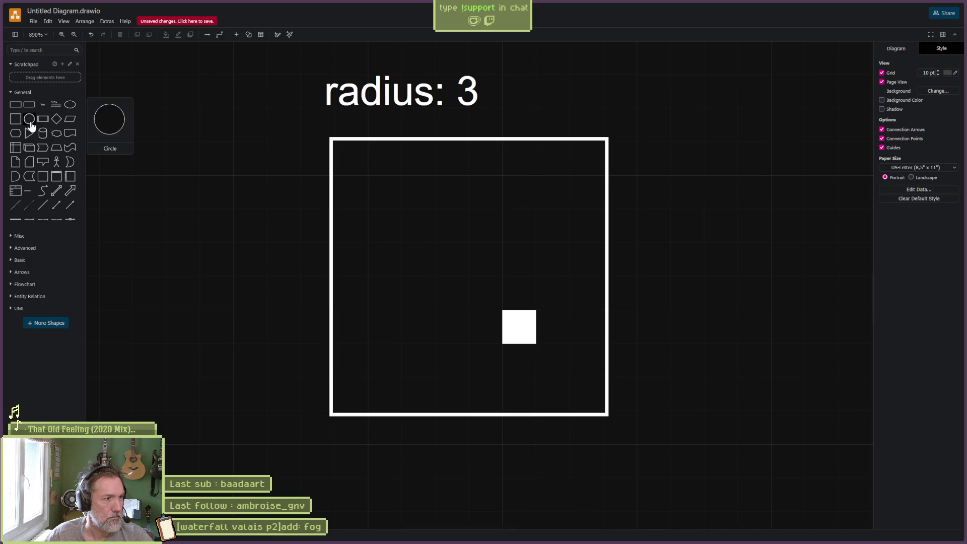
click(31, 125)
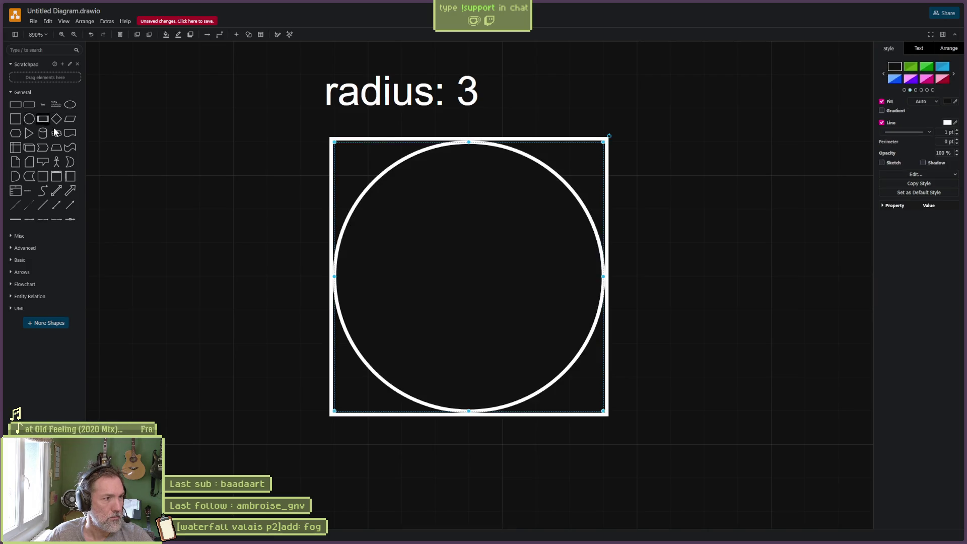
drag(603, 144, 367, 377)
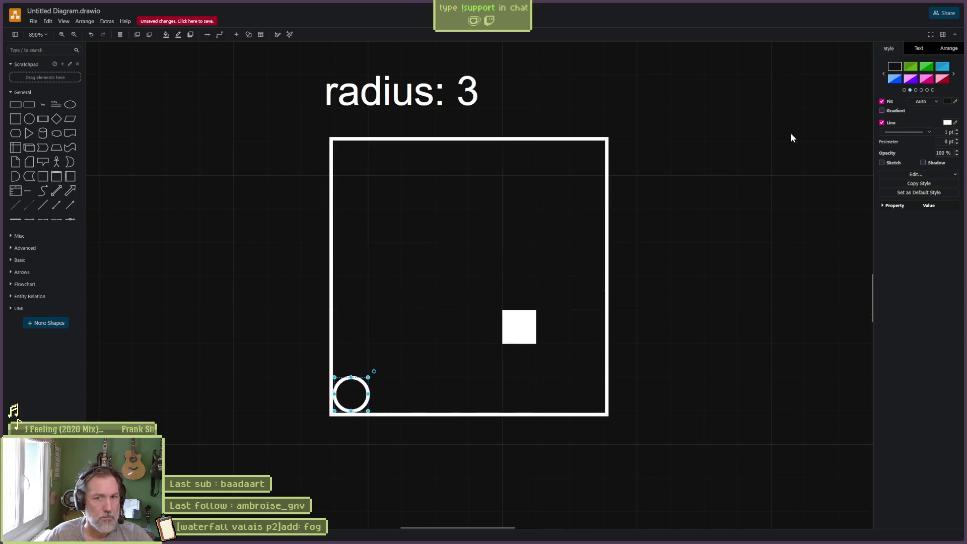
click(881, 123)
click(944, 102)
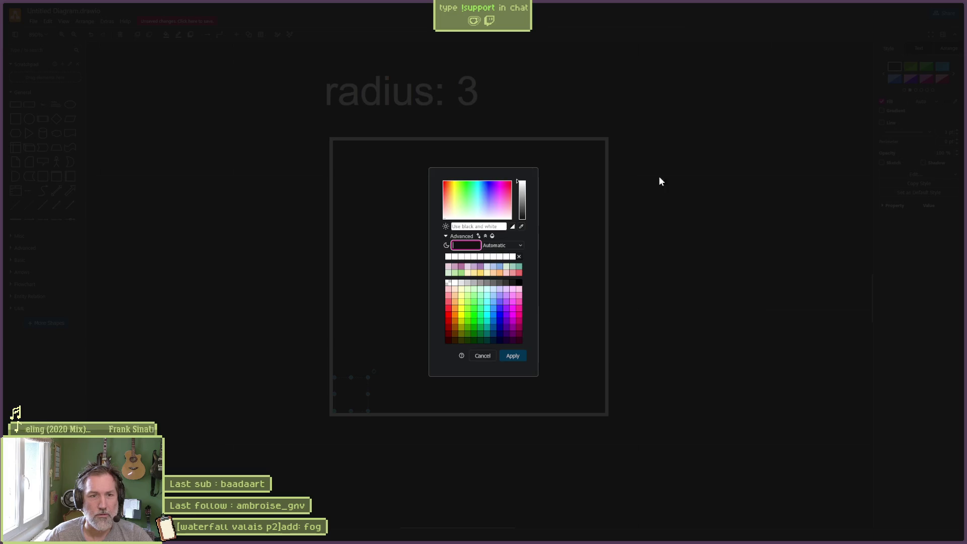
click(454, 257)
click(511, 355)
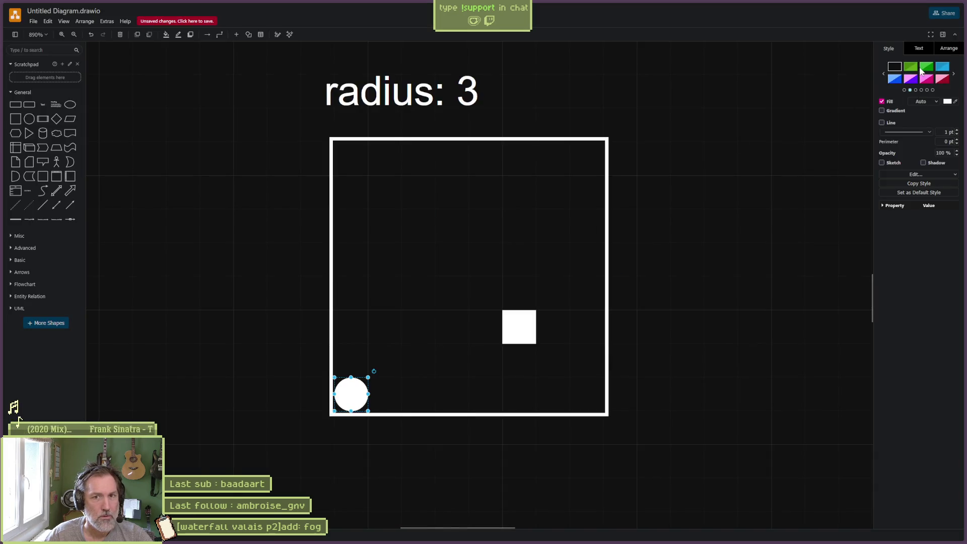
click(910, 67)
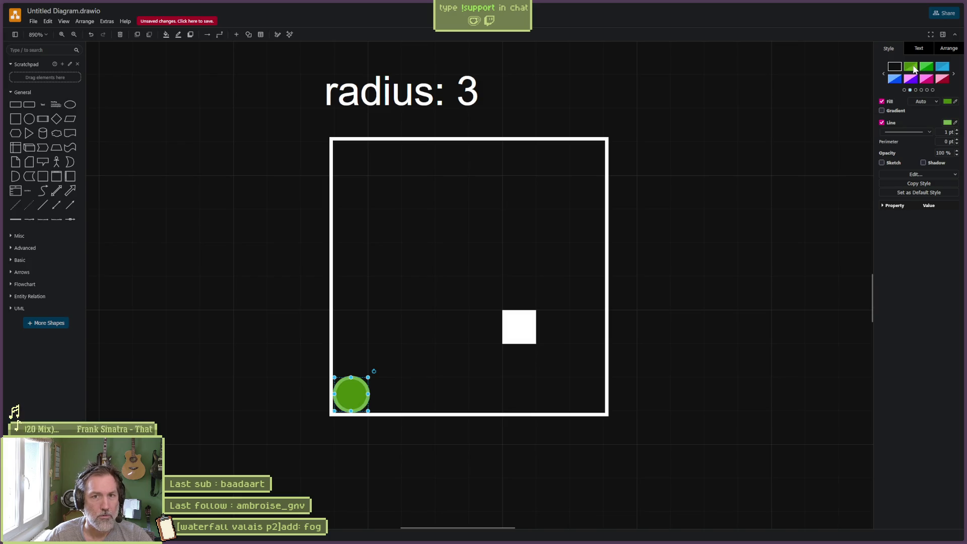
mouse_move(357, 383)
mouse_down()
mouse_move(401, 222)
mouse_move(351, 162)
mouse_up()
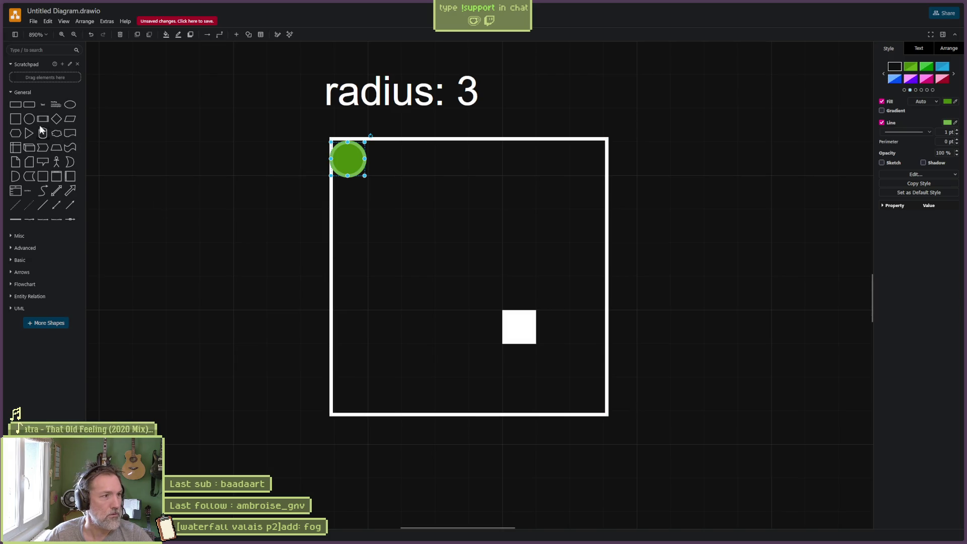
Make a transparent copy of the frame and shrink it to 66×66
key(ctrl+z)
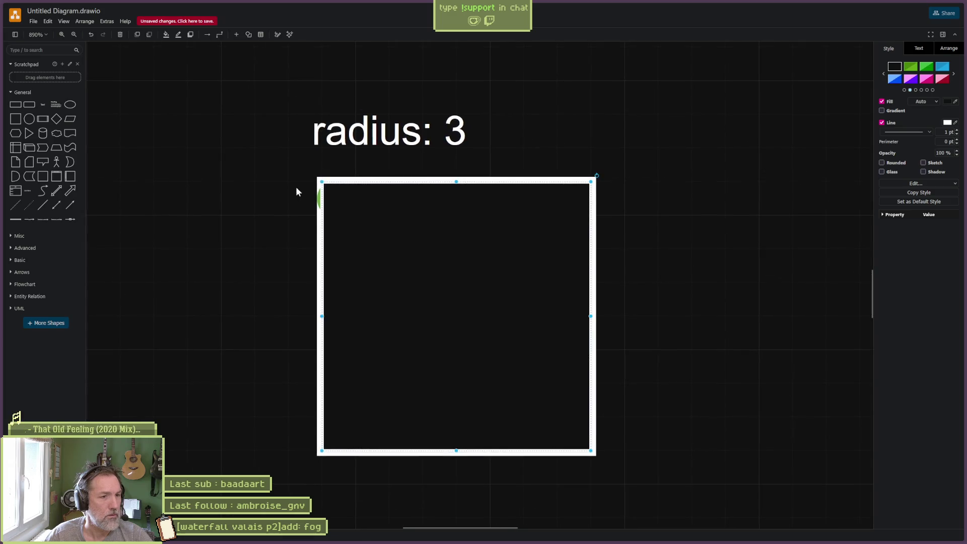
click(881, 101)
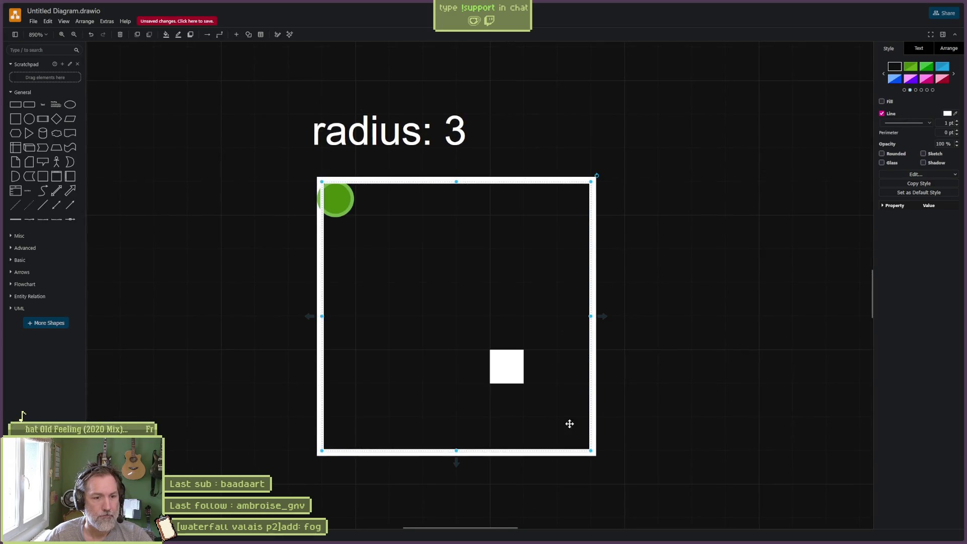
mouse_move(429, 315)
mouse_down()
mouse_move(367, 203)
mouse_move(313, 201)
mouse_up()
mouse_move(470, 332)
mouse_down()
mouse_move(411, 271)
mouse_move(460, 315)
mouse_up()
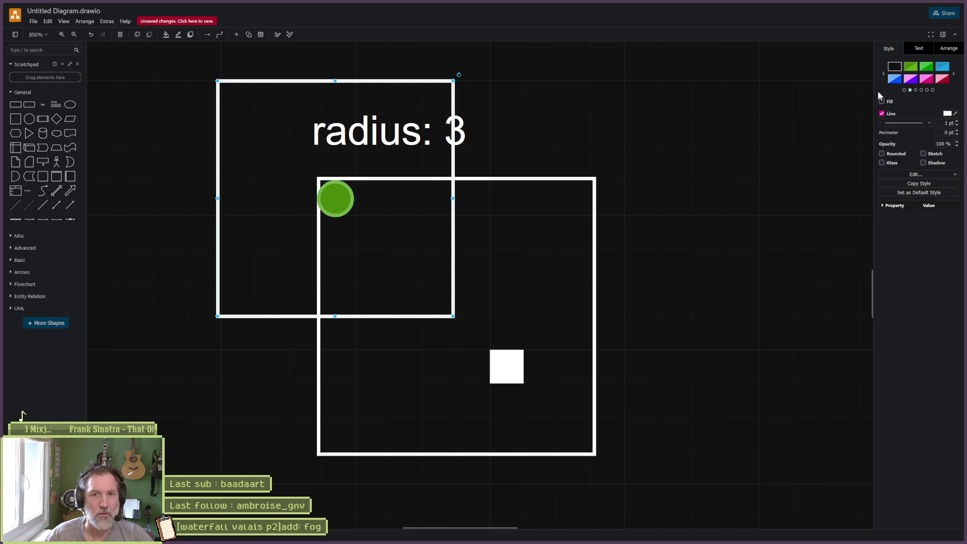
Set the copied frame's outline colour to bright green 60FF60
click(947, 113)
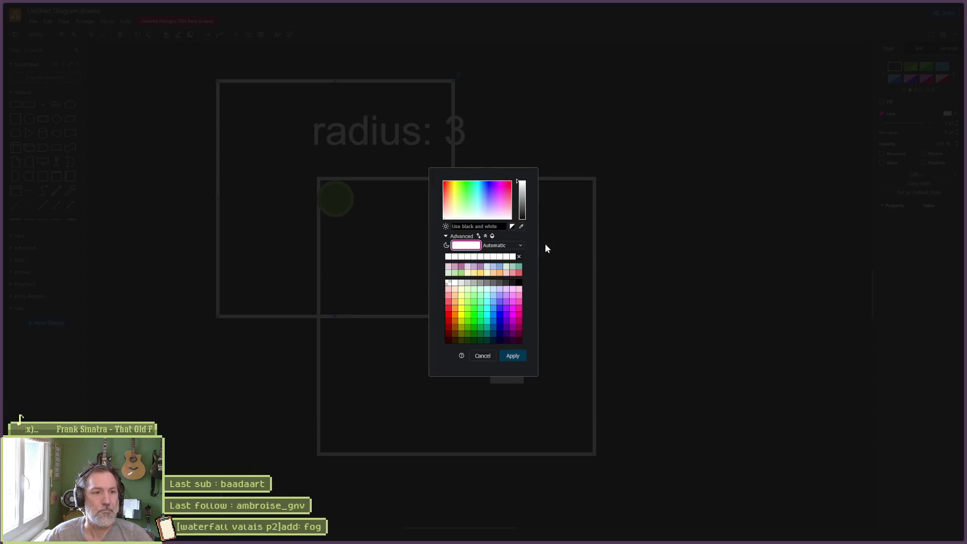
click(485, 355)
click(954, 114)
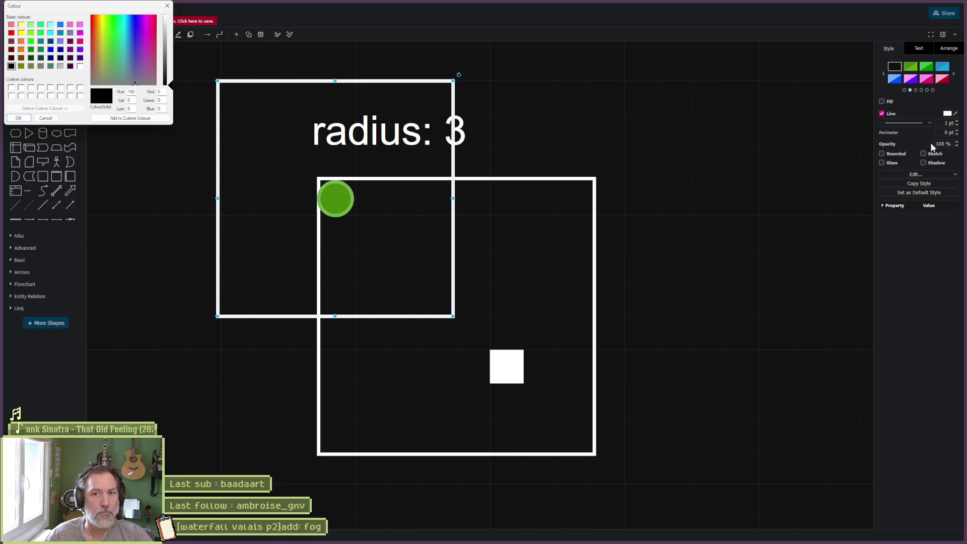
click(955, 115)
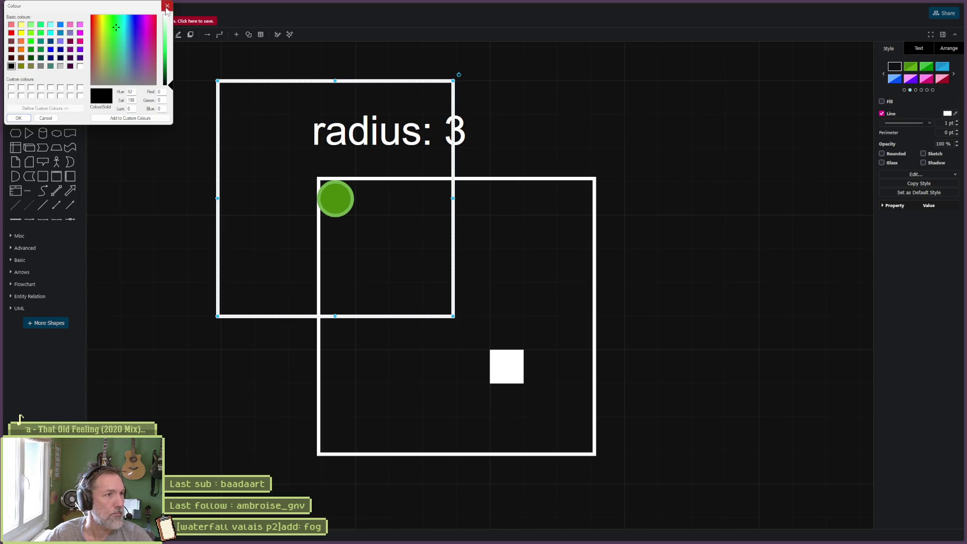
click(18, 117)
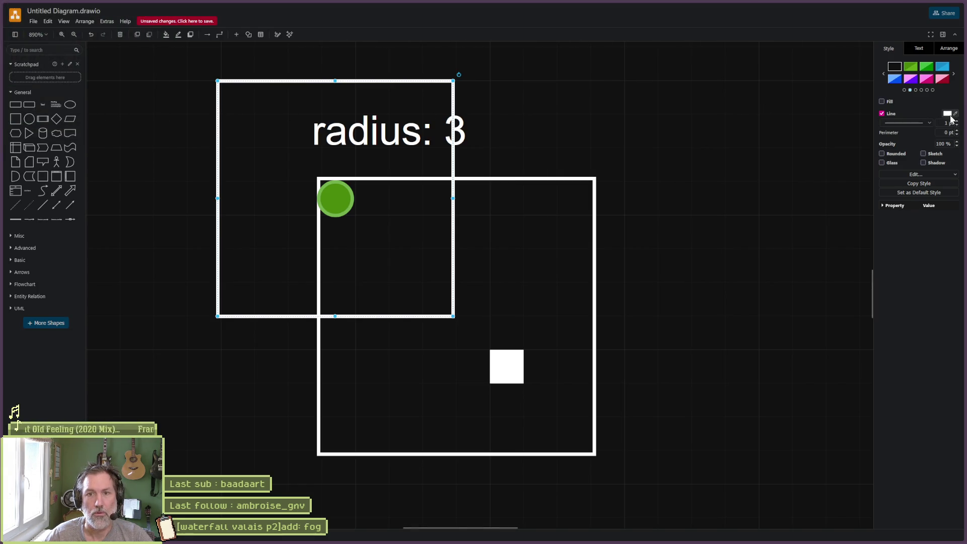
click(947, 114)
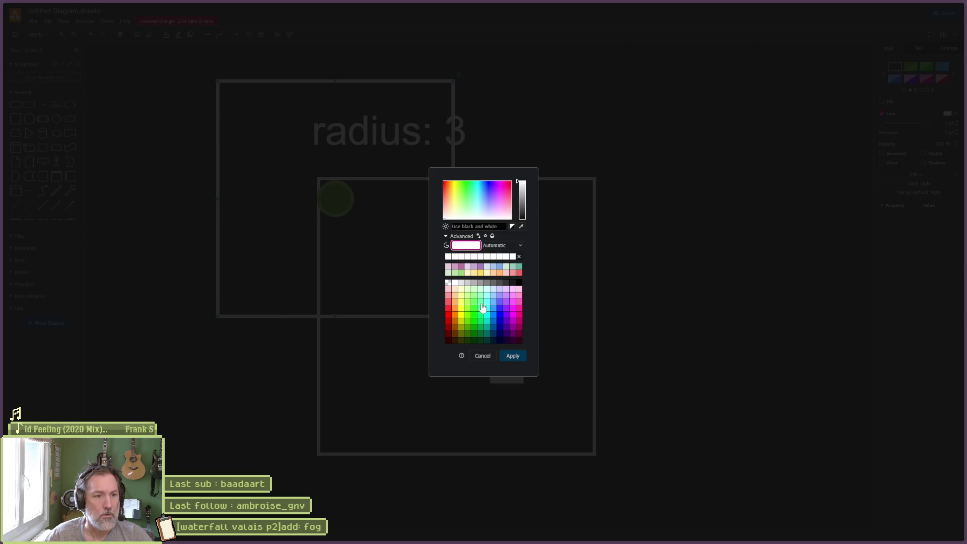
click(521, 226)
key(Escape)
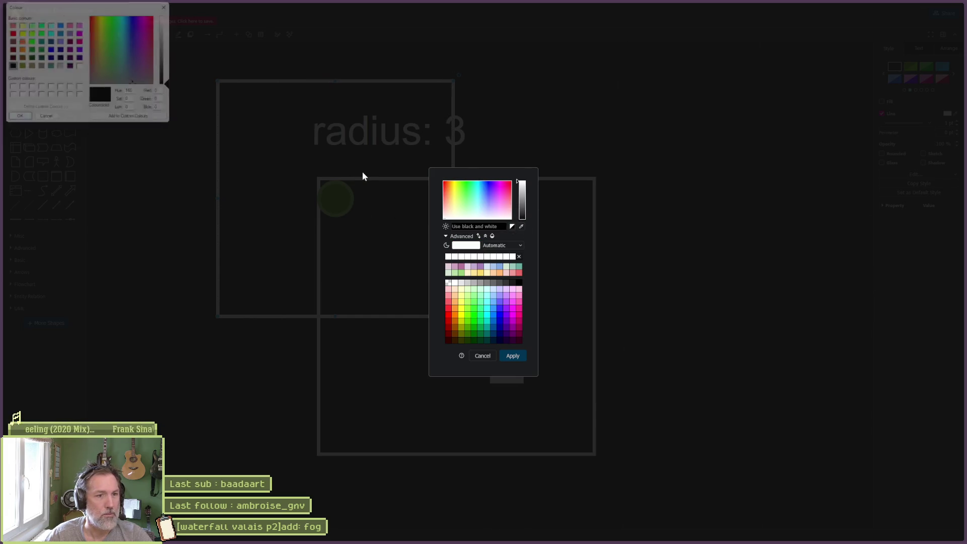
click(464, 195)
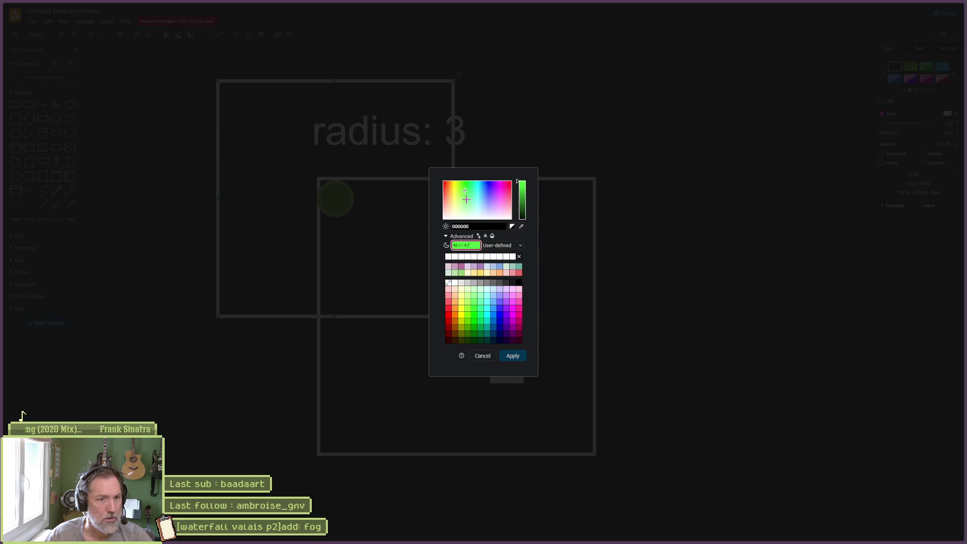
click(522, 353)
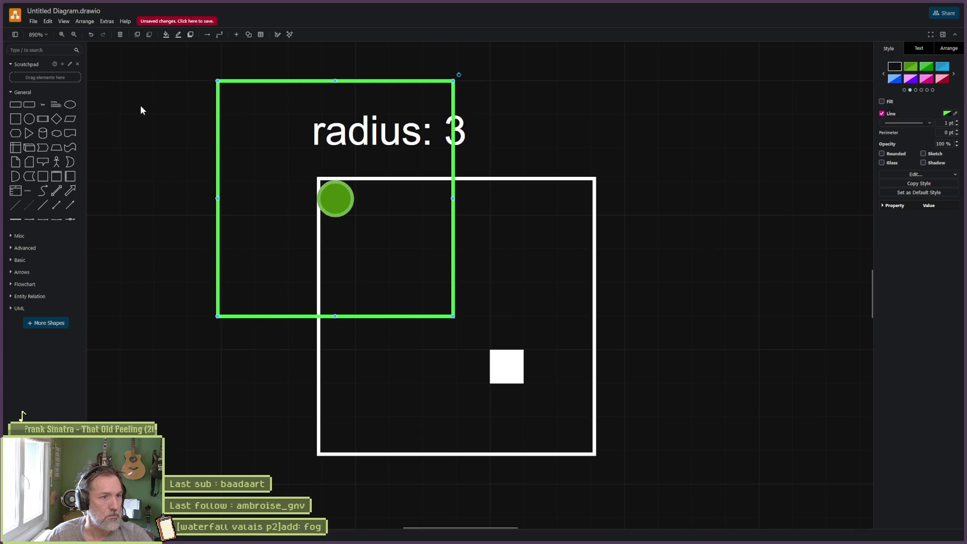
Move the green box and circle down-right, and change the label to 'radius: 1' and 'search: 3'
mouse_move(145, 67)
mouse_down()
mouse_move(307, 119)
mouse_move(502, 337)
mouse_move(463, 331)
mouse_up()
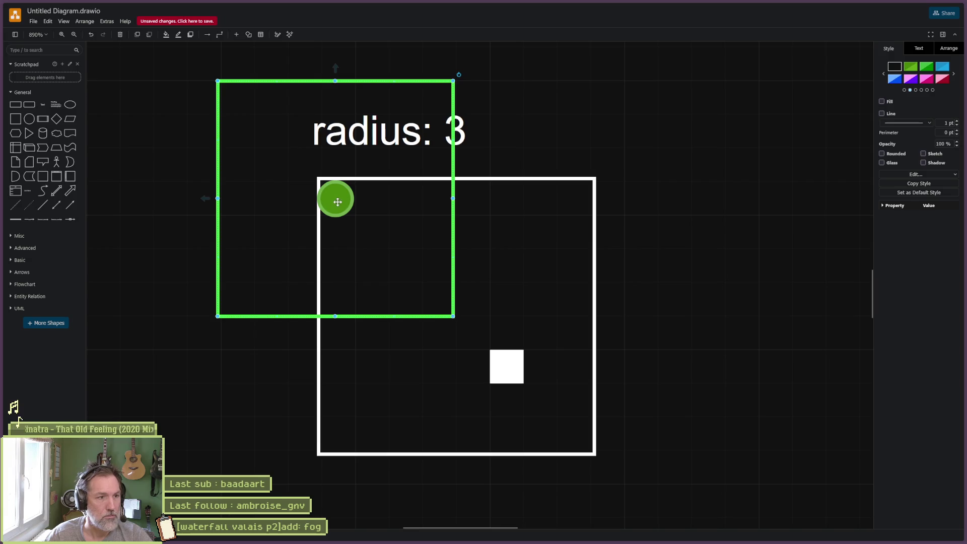
mouse_move(337, 204)
mouse_down()
mouse_move(358, 223)
mouse_move(371, 274)
mouse_move(405, 273)
mouse_up()
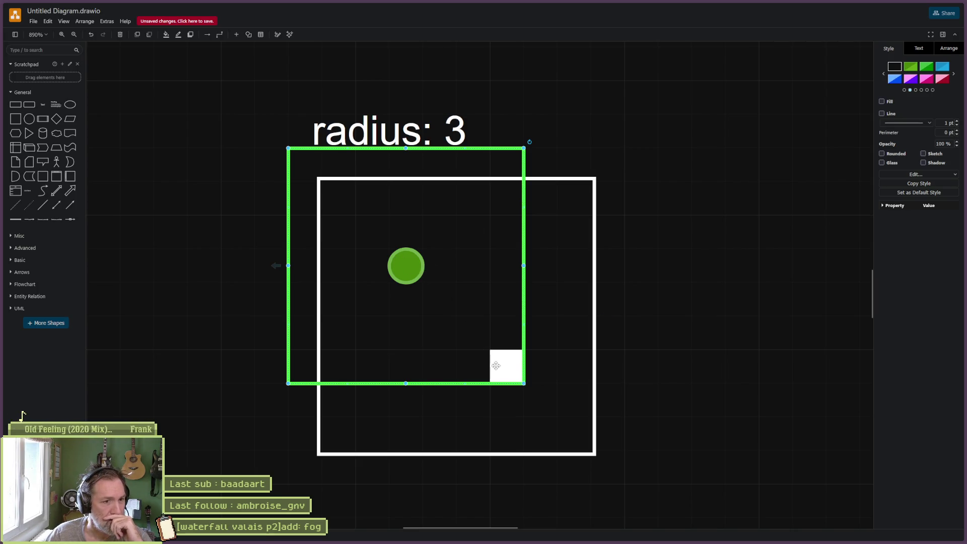
double_click(458, 173)
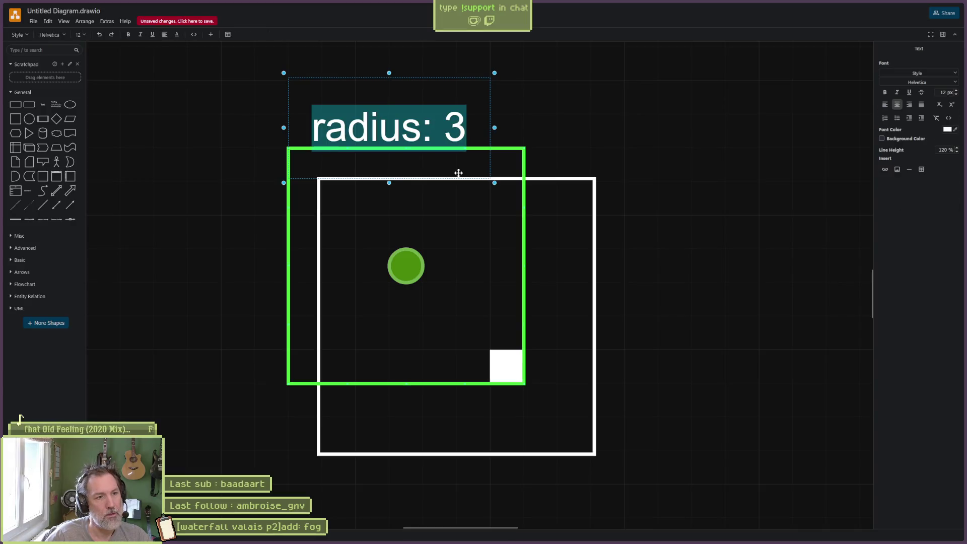
key(Right)
key(BackSpace)
text(1)
key(Escape)
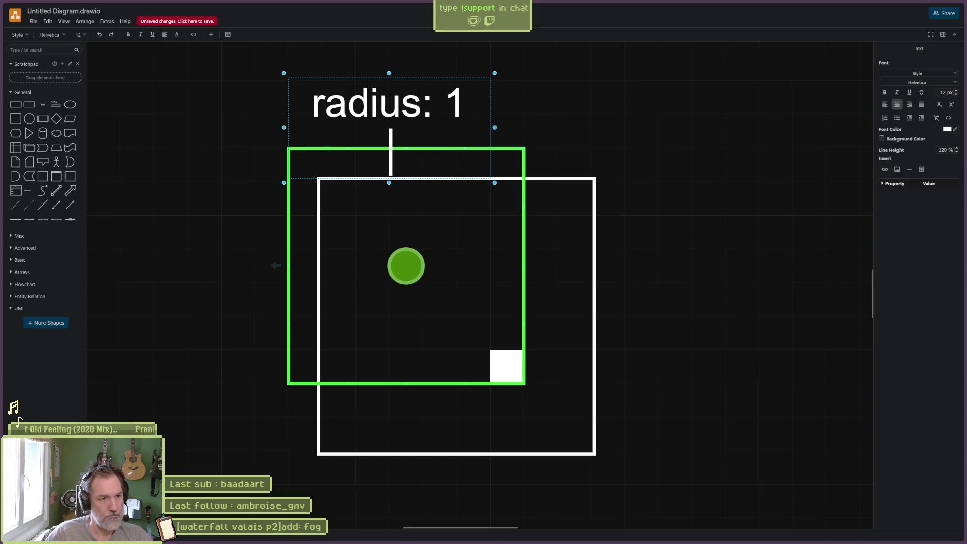
key(Return)
text(search: 3)
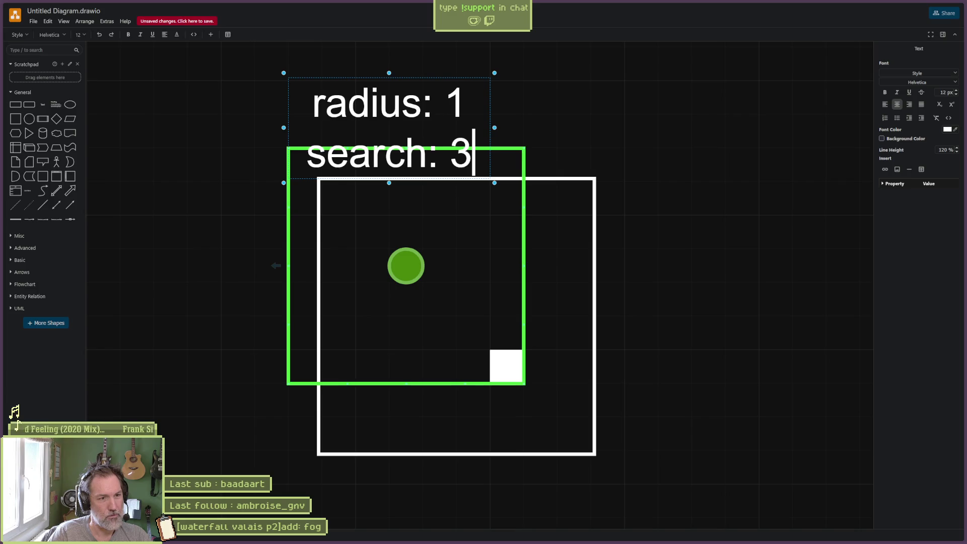
Widen the label box and raise it above the green box
click(660, 120)
click(660, 120)
click(434, 121)
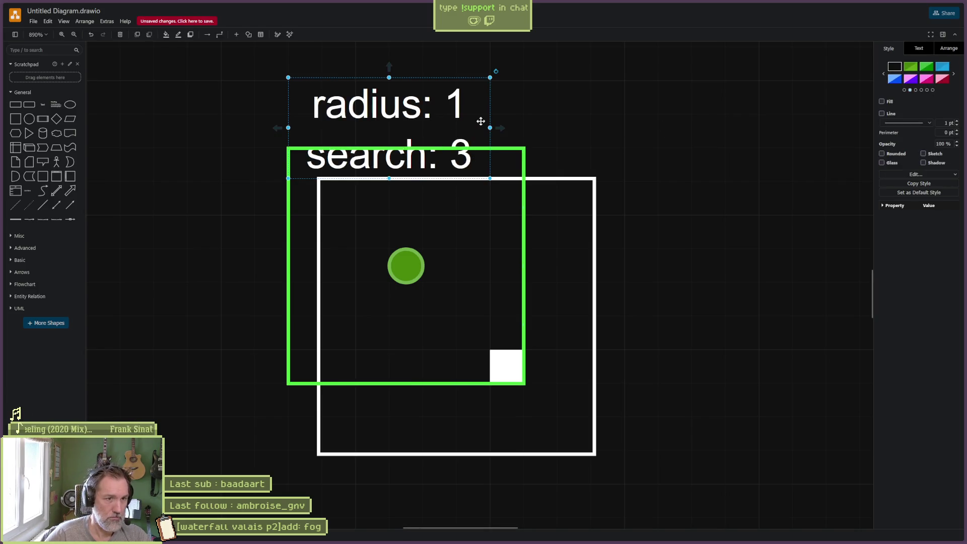
mouse_move(491, 78)
mouse_down()
mouse_move(457, 107)
mouse_move(593, 82)
mouse_up()
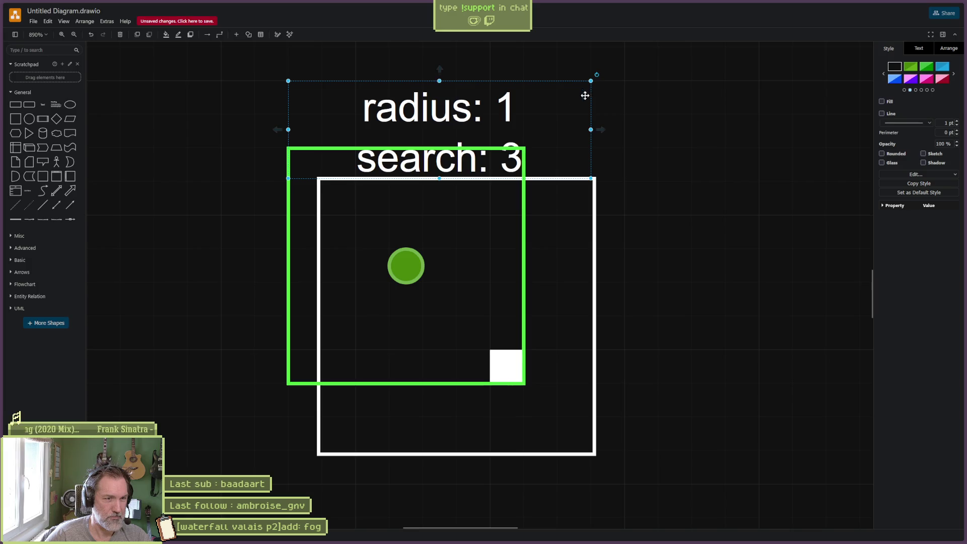
drag(459, 115, 460, 84)
click(660, 129)
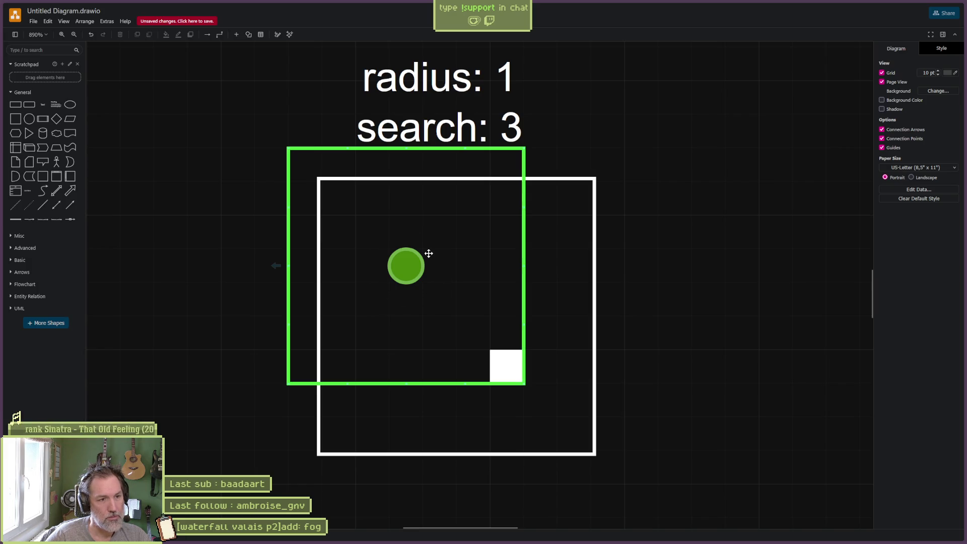
Copy the green box, circle and white pixel up and to the right
click(514, 360)
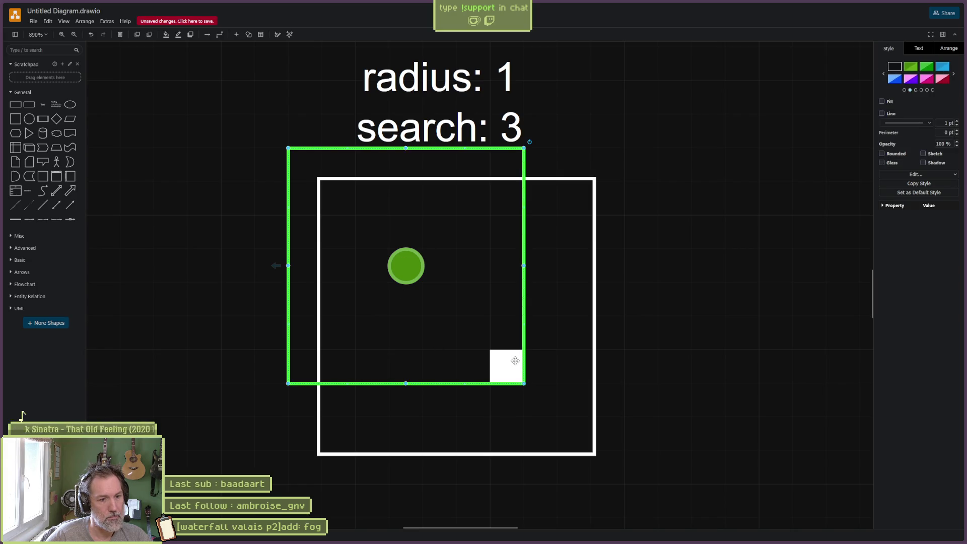
drag(645, 457, 510, 368)
shift+click(510, 362)
mouse_move(450, 331)
mouse_down()
mouse_move(411, 304)
mouse_move(445, 325)
mouse_move(662, 304)
mouse_move(668, 316)
mouse_up()
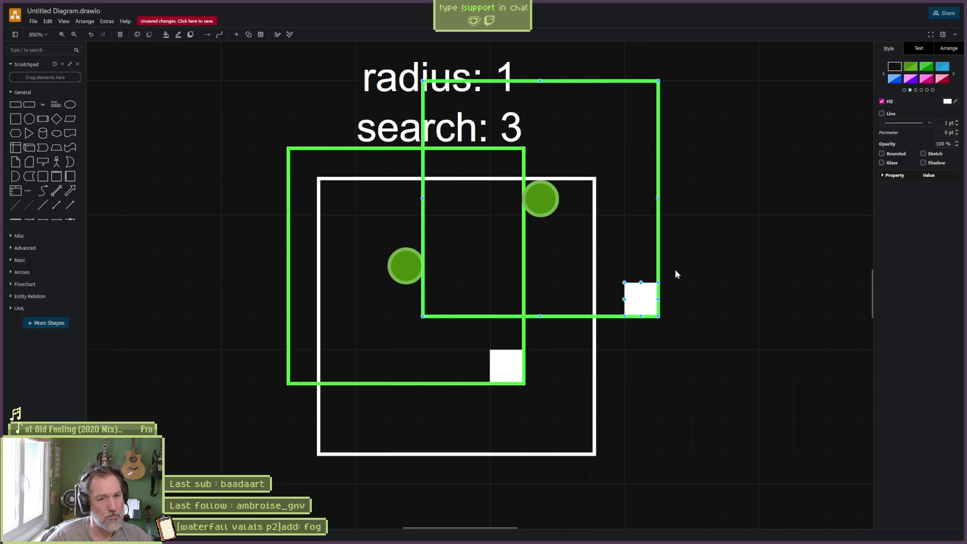
Delete the copied green box and circle, and move the spare pixel to the upper right
click(656, 249)
key(Delete)
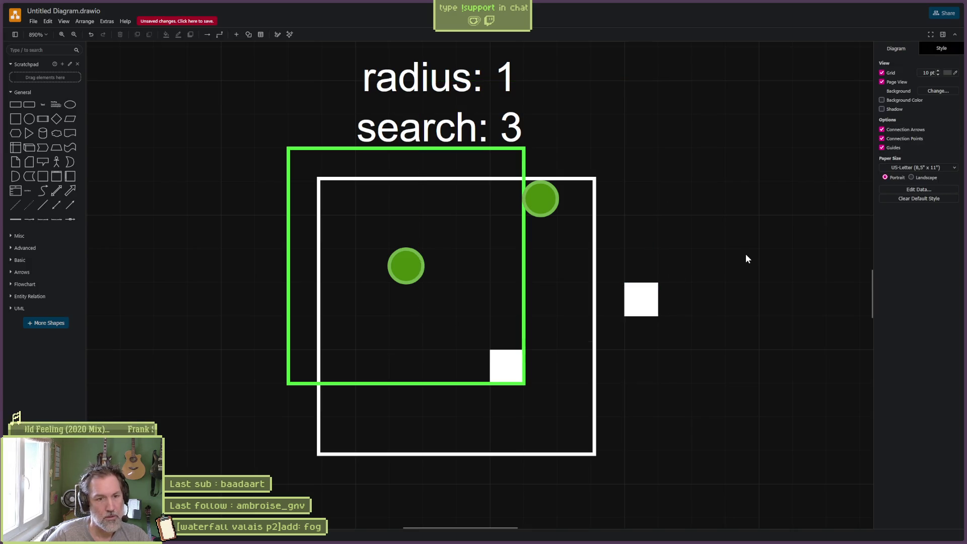
click(652, 299)
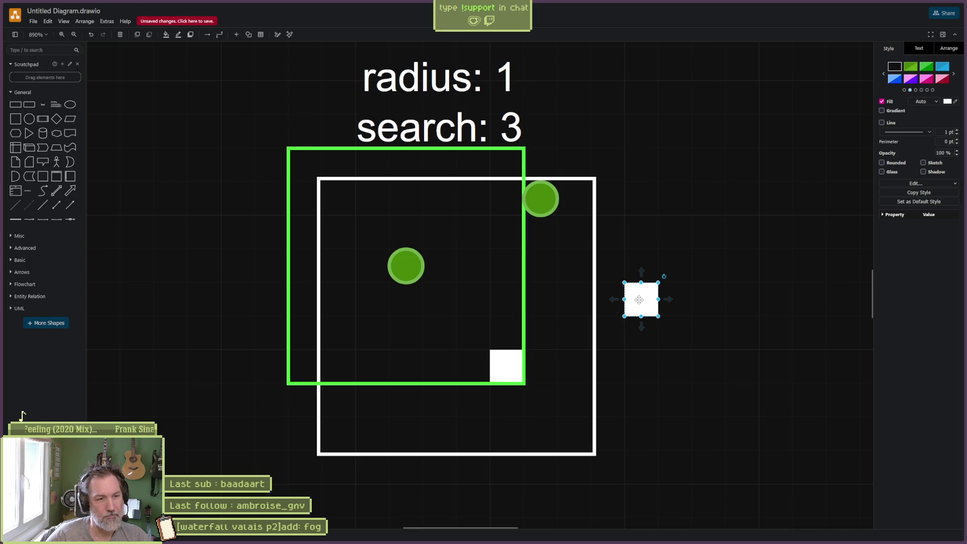
mouse_move(638, 292)
mouse_down()
mouse_move(369, 293)
mouse_move(369, 223)
mouse_move(432, 227)
mouse_move(432, 294)
mouse_move(395, 244)
mouse_move(393, 295)
mouse_move(383, 260)
mouse_move(417, 227)
mouse_move(456, 259)
mouse_move(384, 260)
mouse_move(423, 287)
mouse_move(765, 282)
mouse_move(730, 114)
mouse_up()
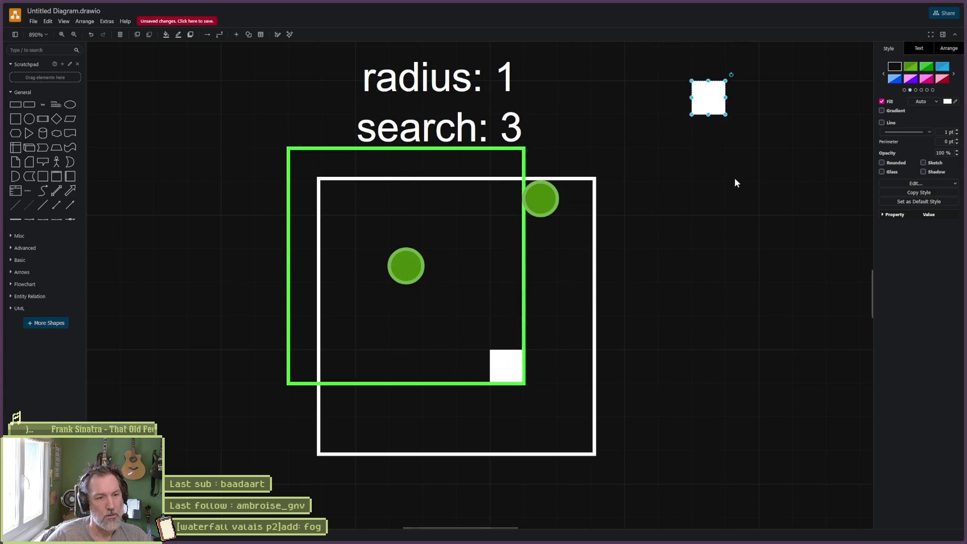
click(641, 245)
key(Delete)
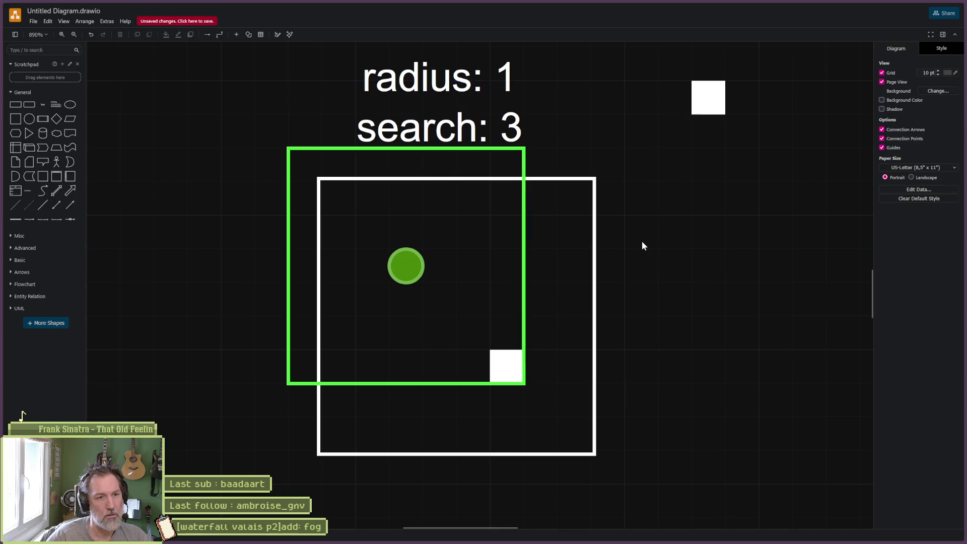
Move the spare white pixel higher up
scroll(710, 241, down, 2)
scroll(707, 234, up, 1)
ctrl+scroll(716, 232, down, 3)
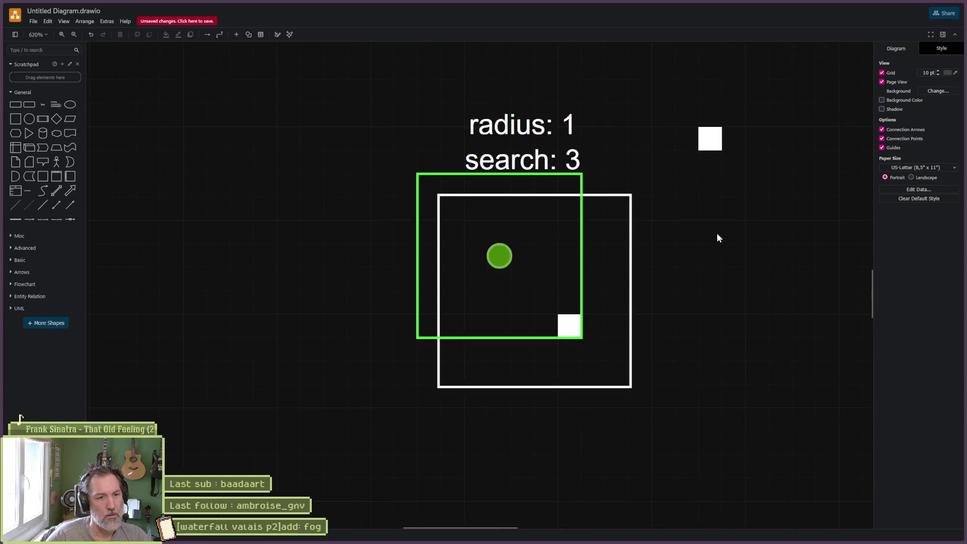
click(337, 173)
mouse_move(566, 197)
mouse_down()
mouse_move(565, 118)
mouse_move(586, 100)
mouse_up()
Duplicate the whole diagram with its label to the right
drag(278, 152, 573, 429)
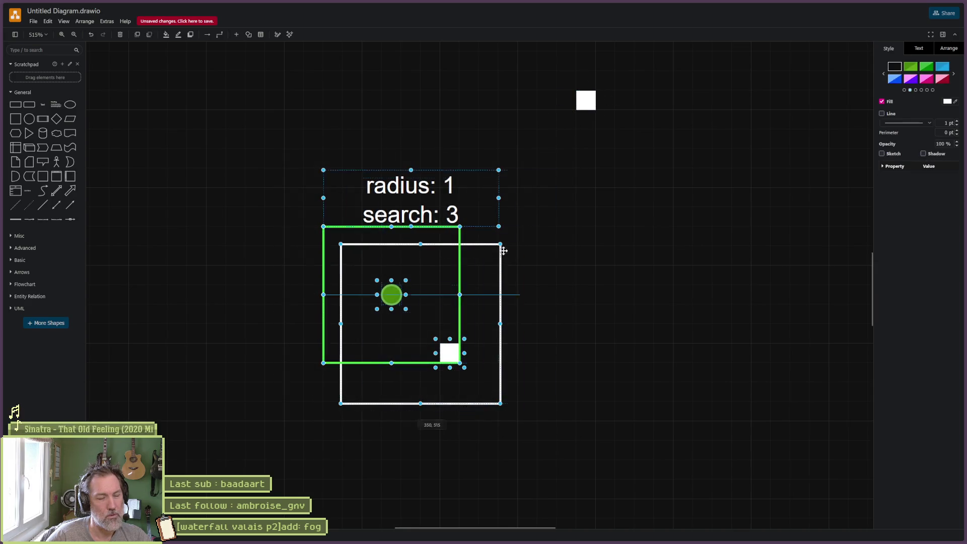
key(alt+shift+Right)
scroll(708, 130, right, 5)
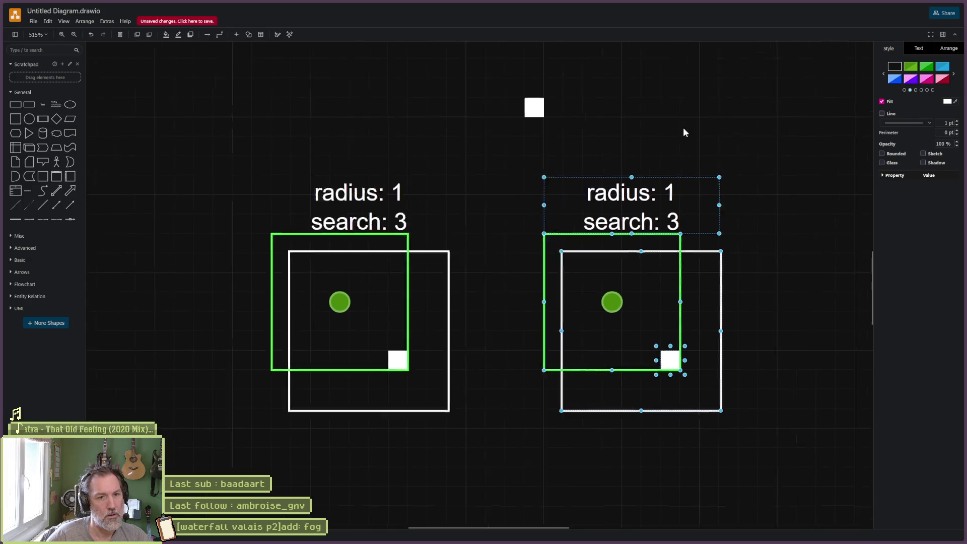
click(641, 236)
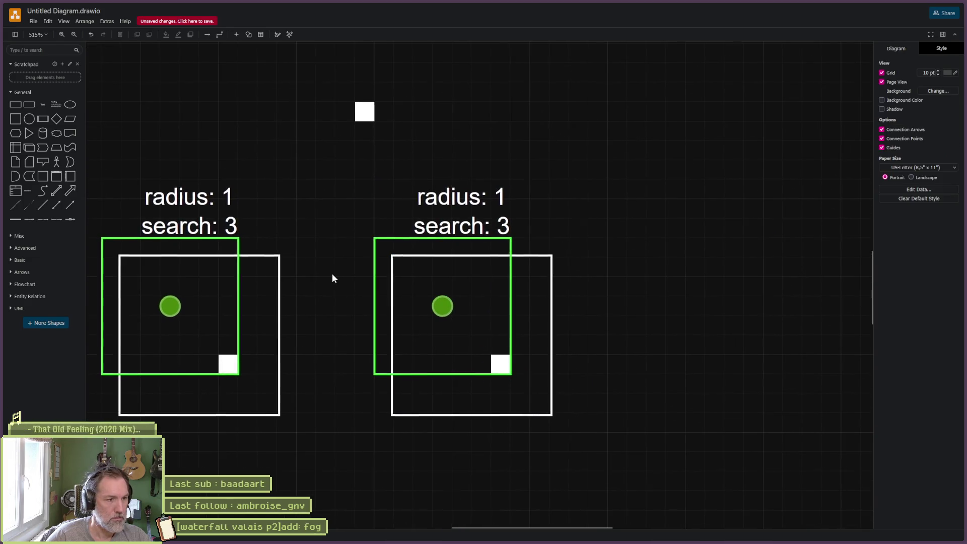
drag(330, 276, 433, 270)
Shift the left green box, circle and label up, delete the duplicate label, and copy the spare pixel into the right box
drag(272, 299, 233, 261)
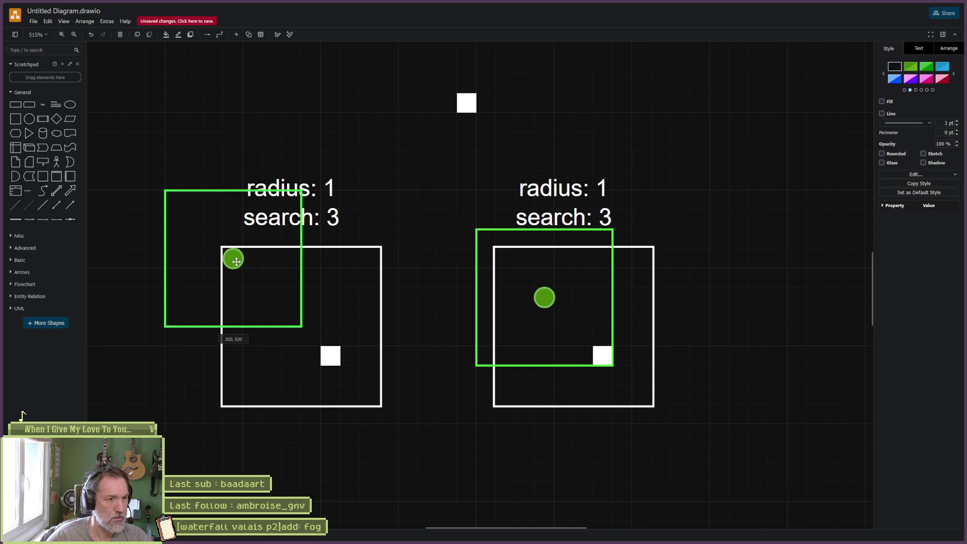
click(412, 169)
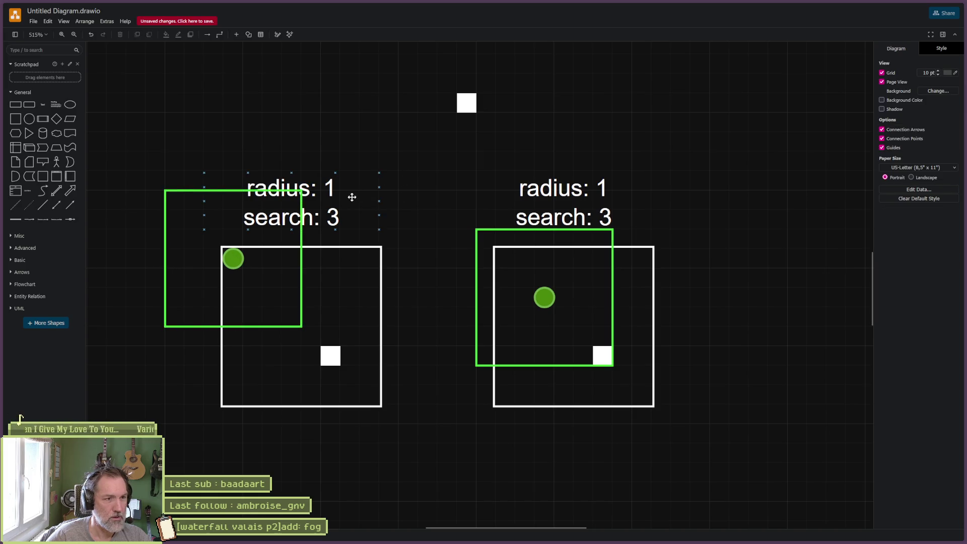
click(338, 192)
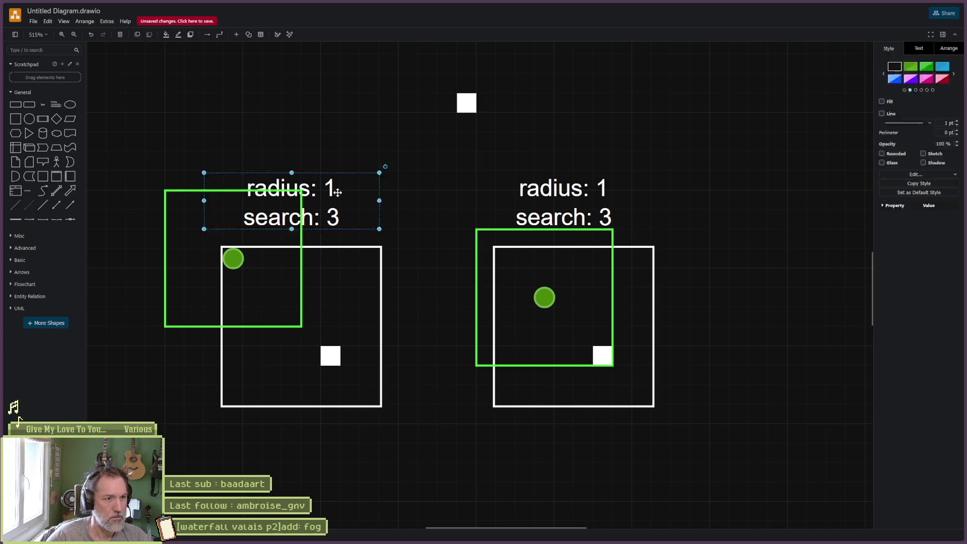
drag(337, 192, 395, 141)
click(574, 189)
key(Delete)
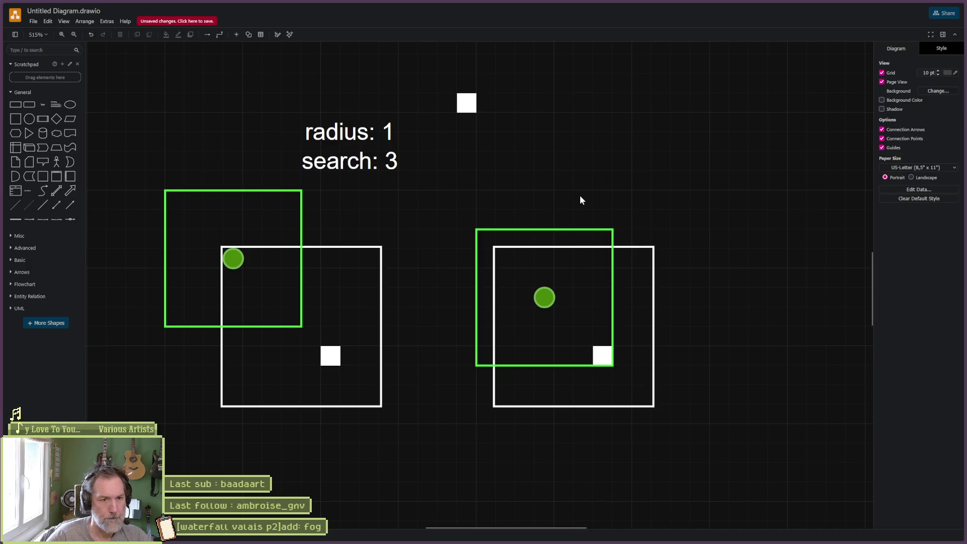
drag(467, 103, 569, 318)
Enlarge the right box's white square, send it behind the green circle, and select the right-hand group
click(559, 306)
click(558, 306)
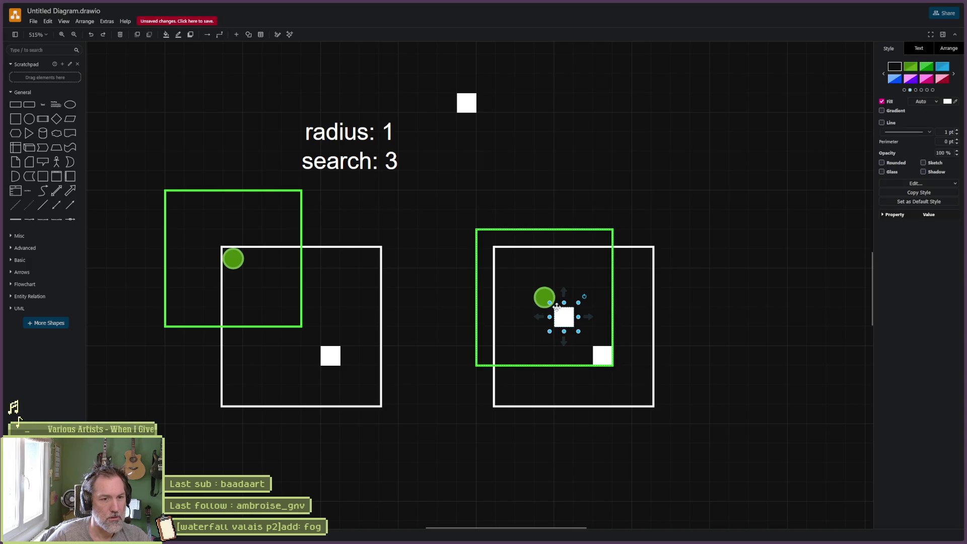
drag(549, 302, 515, 268)
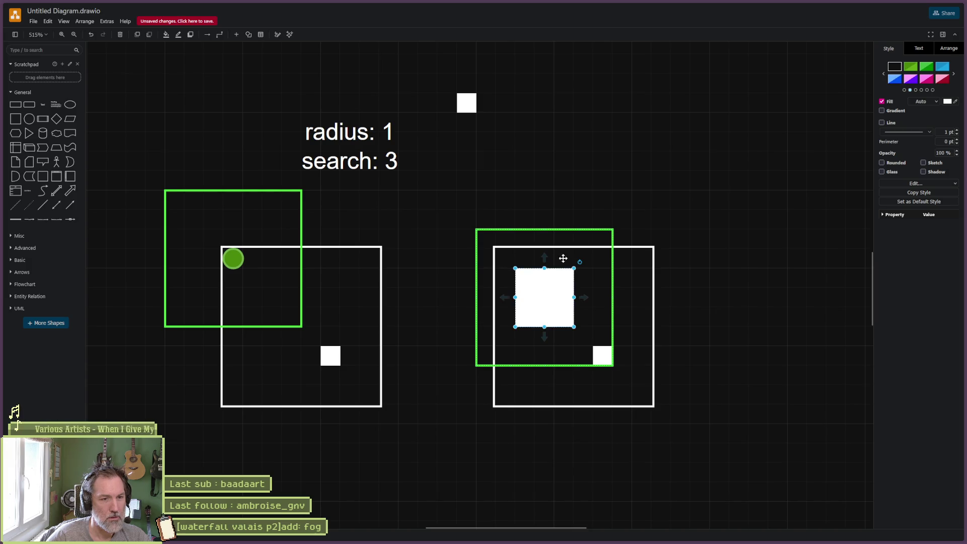
click(945, 49)
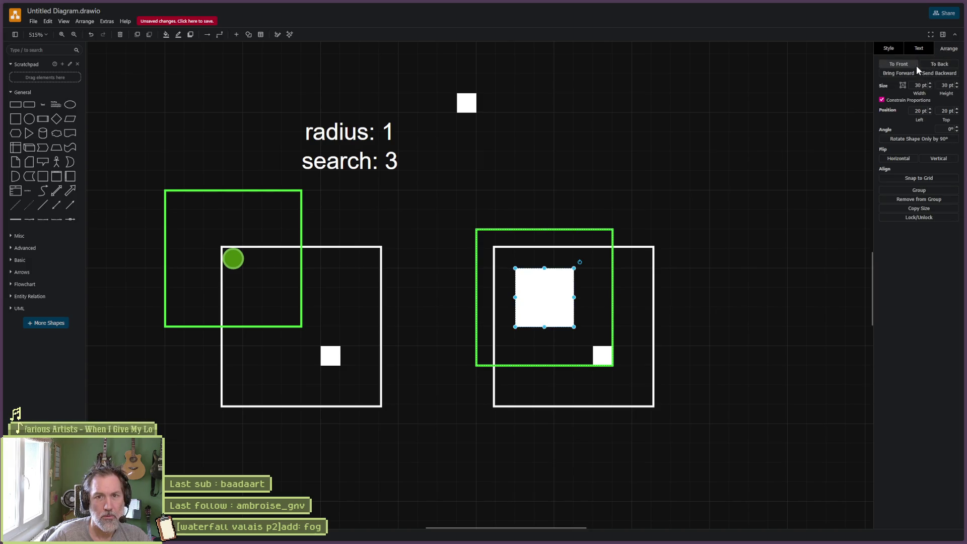
click(936, 65)
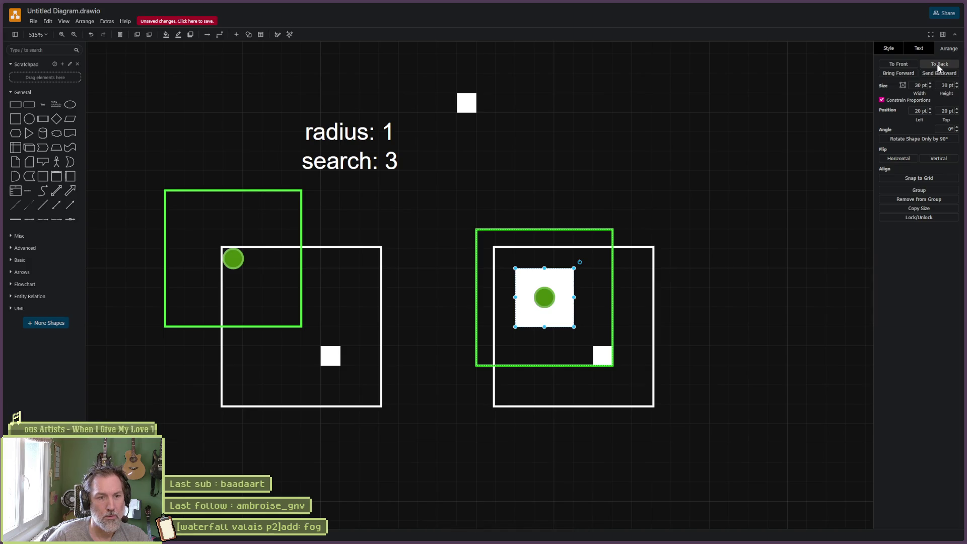
click(772, 167)
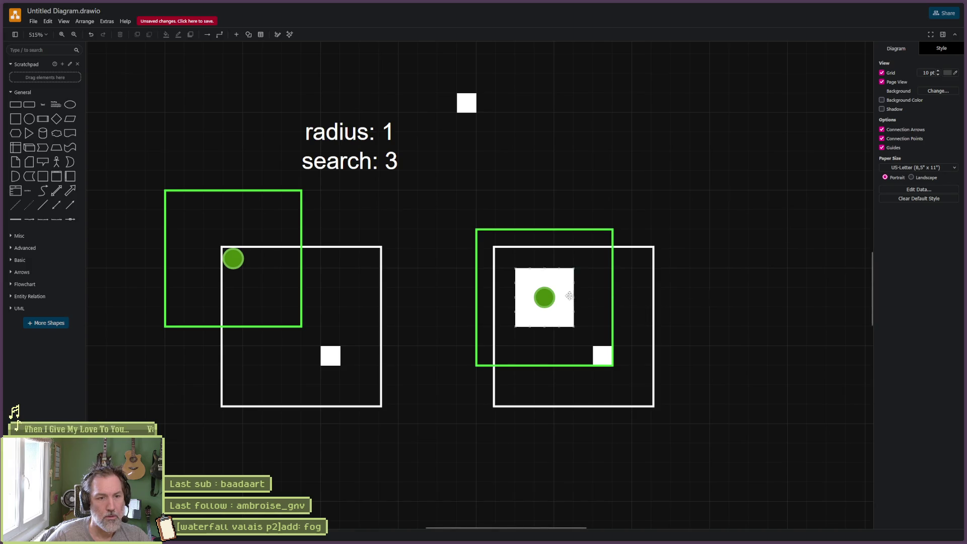
scroll(461, 216, right, 3)
drag(584, 418, 322, 173)
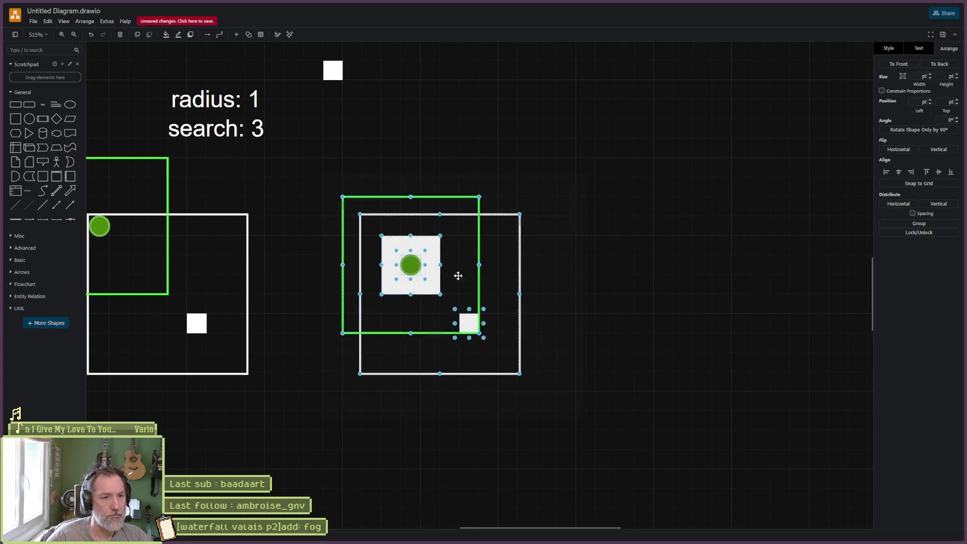
Place a copy of the search-box group further to the right
mouse_move(435, 262)
mouse_down()
mouse_move(670, 266)
mouse_move(662, 264)
mouse_up()
click(759, 167)
click(646, 246)
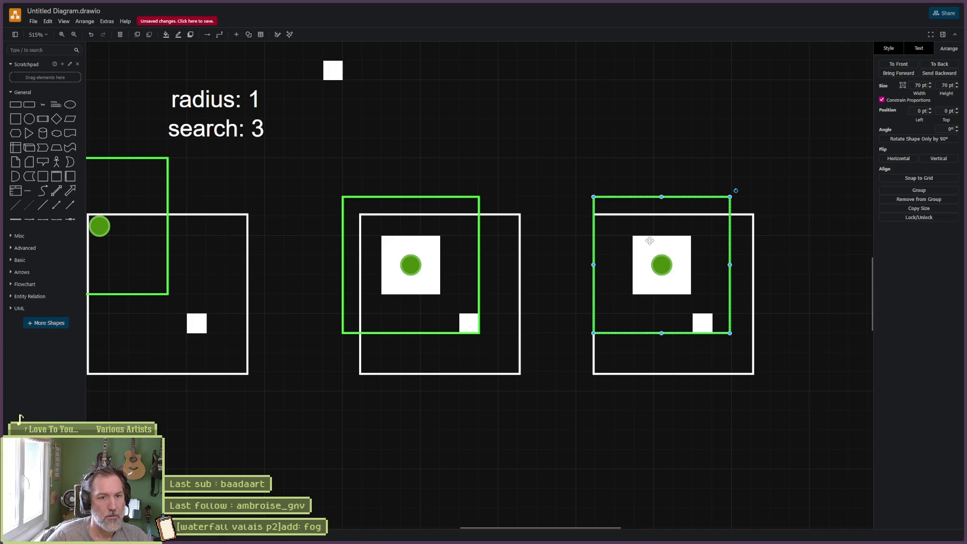
click(646, 247)
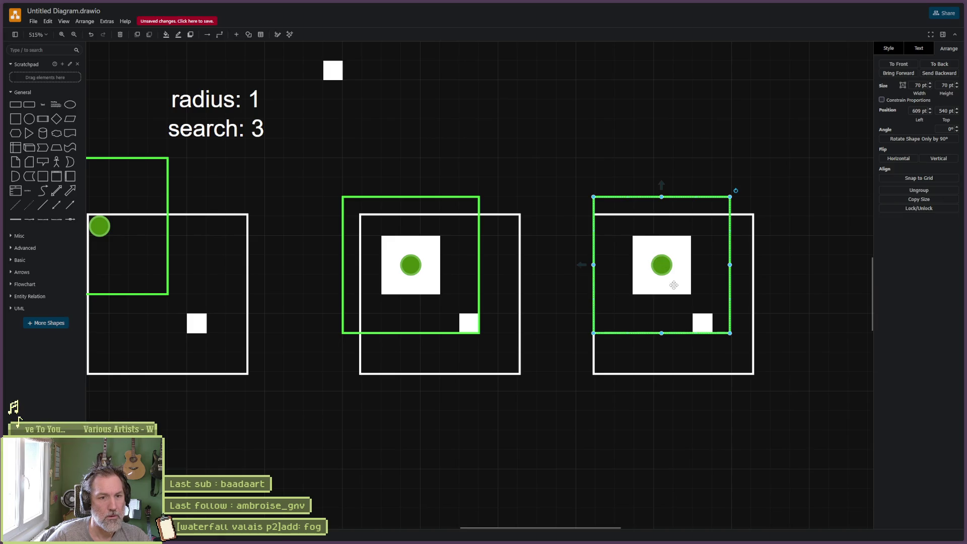
drag(565, 227, 693, 295)
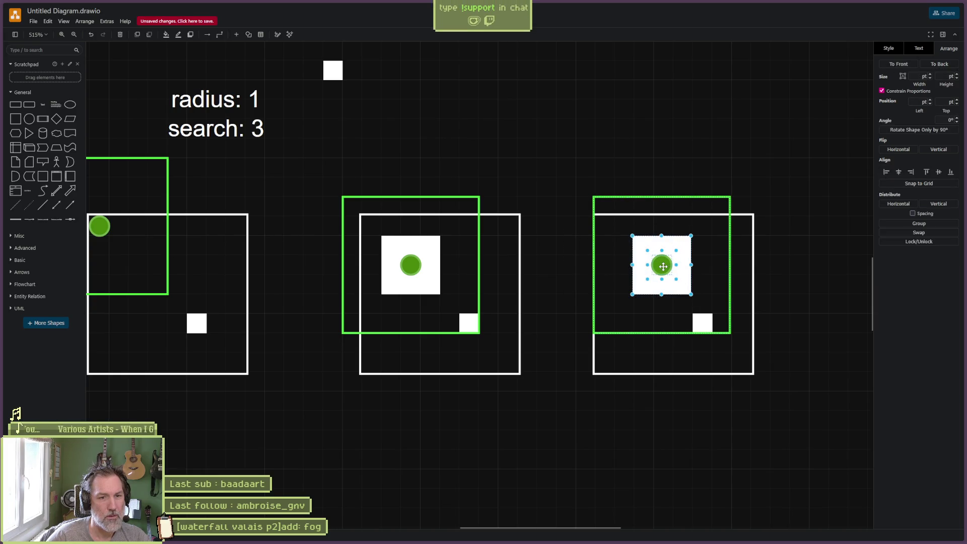
click(671, 249)
click(671, 247)
double_click(671, 248)
key(Escape)
mouse_move(671, 247)
mouse_down()
mouse_move(654, 248)
mouse_move(671, 248)
mouse_up()
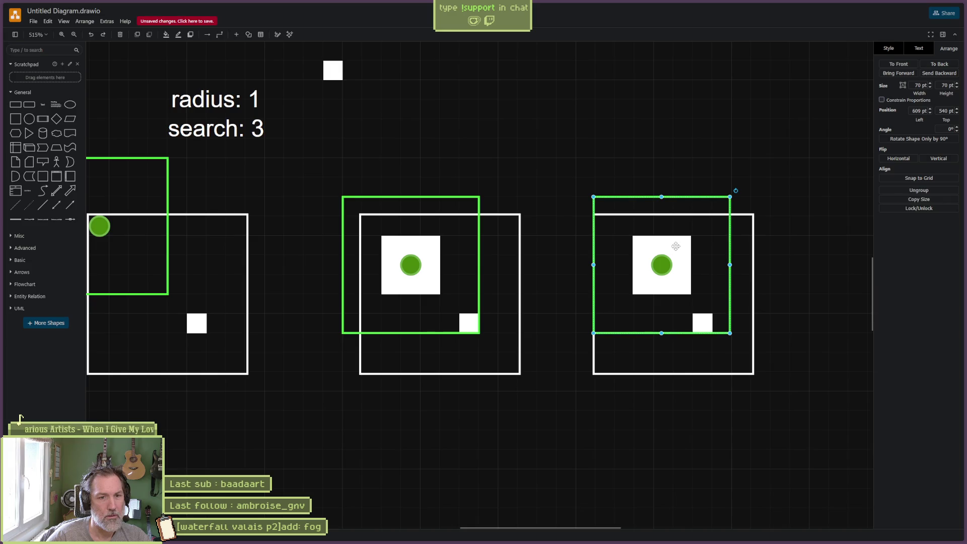
Nudge the copy's inner white square left so the circle sits near its right edge
double_click(678, 244)
click(679, 244)
double_click(678, 244)
click(678, 243)
click(686, 243)
click(686, 242)
click(686, 243)
key(Left)
key(Left)
key(shift+Left)
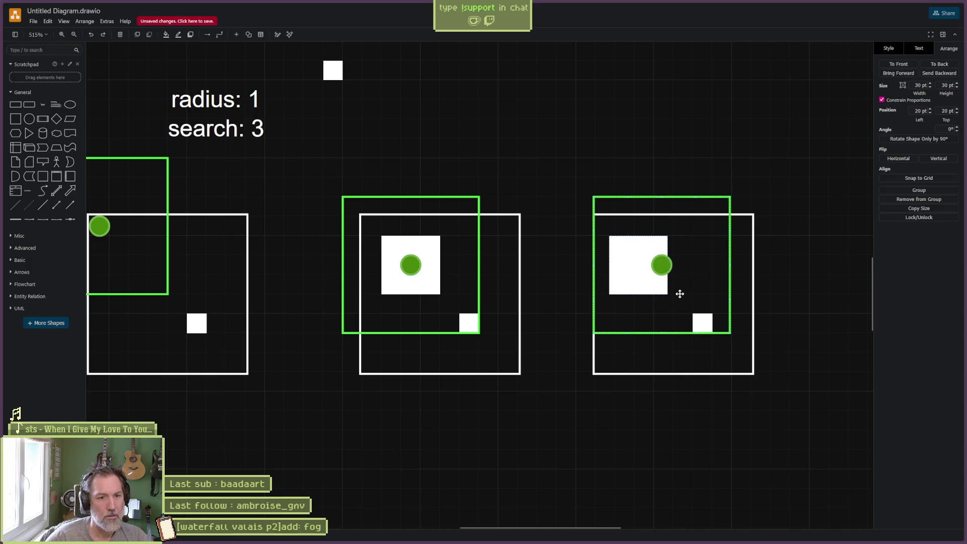
key(shift+Left)
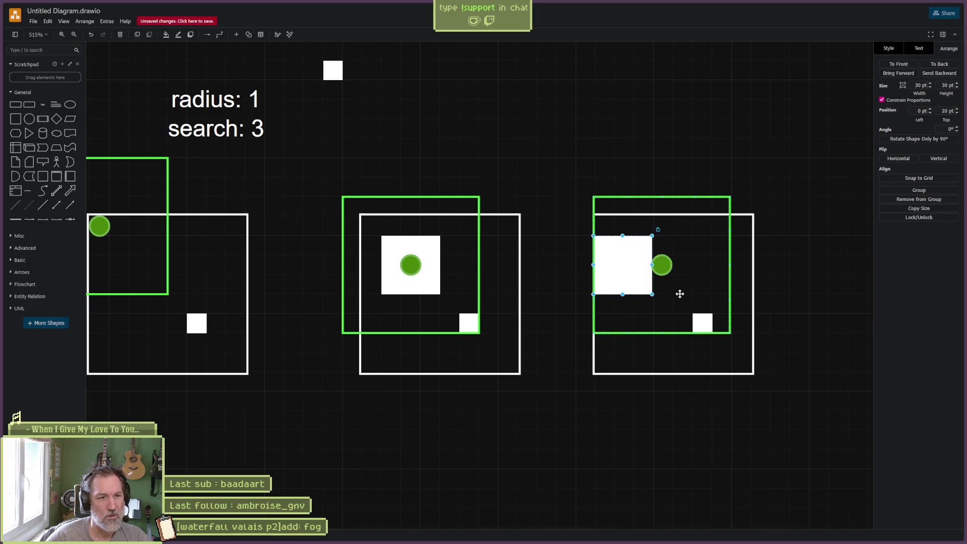
key(Right)
key(Right)
key(Right)
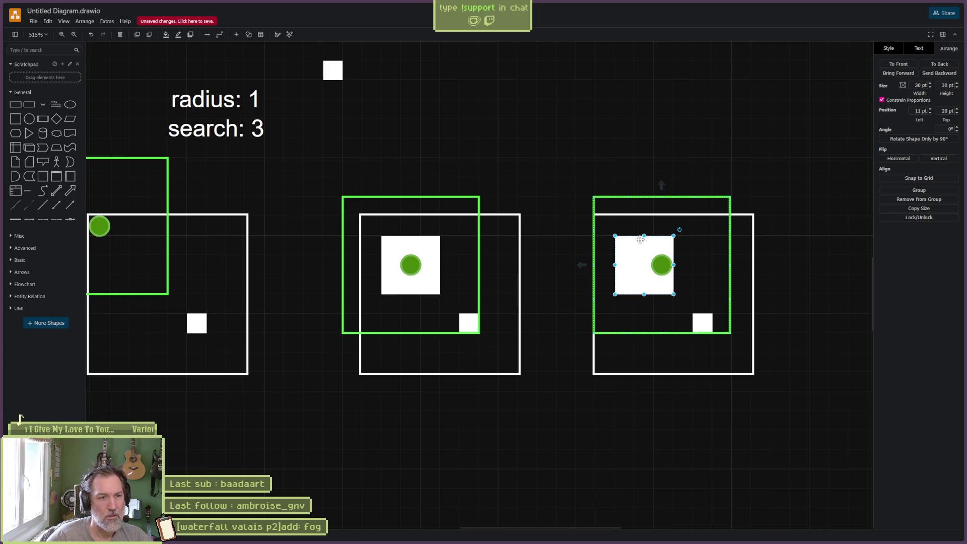
click(691, 178)
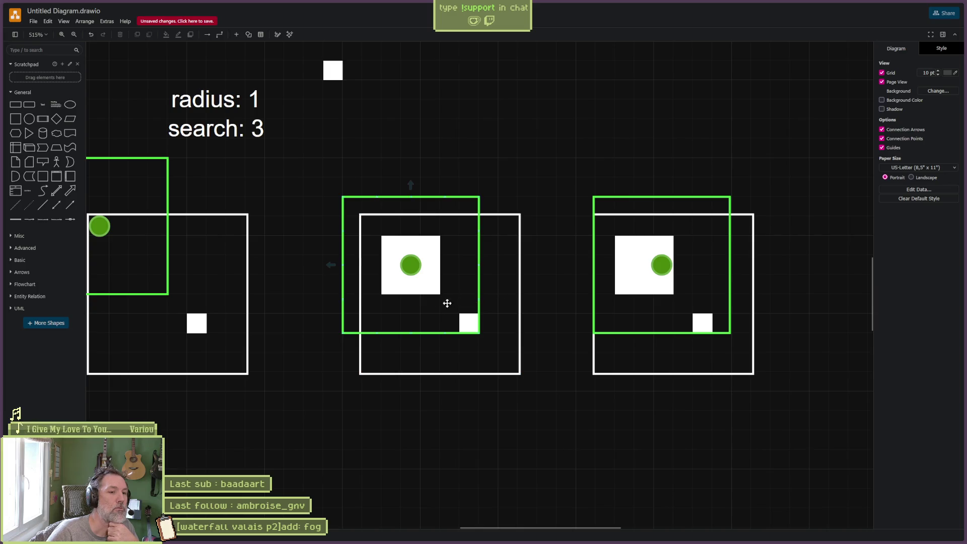
scroll(417, 277, up, 1)
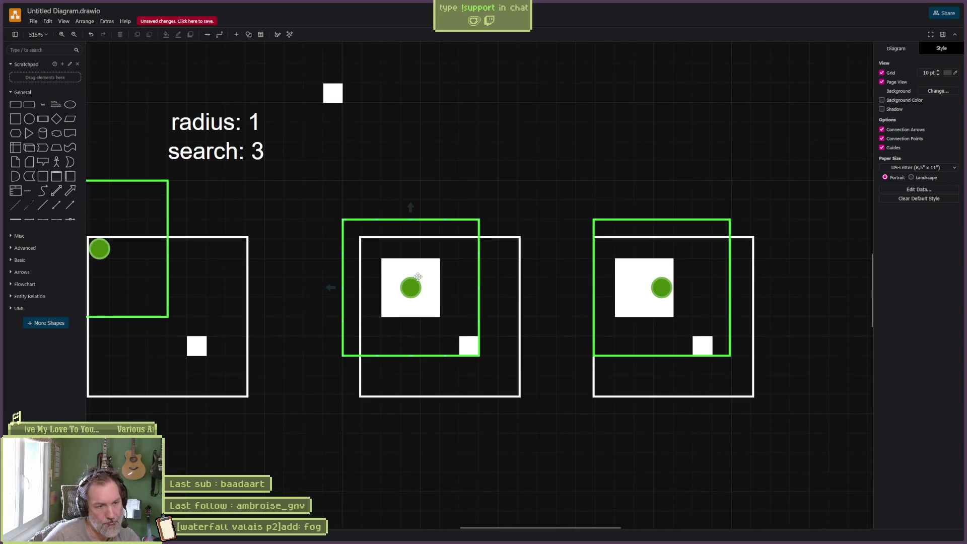
Shift the middle box's white square down and to the right
click(402, 269)
click(404, 268)
drag(421, 267, 451, 289)
key(ctrl+z)
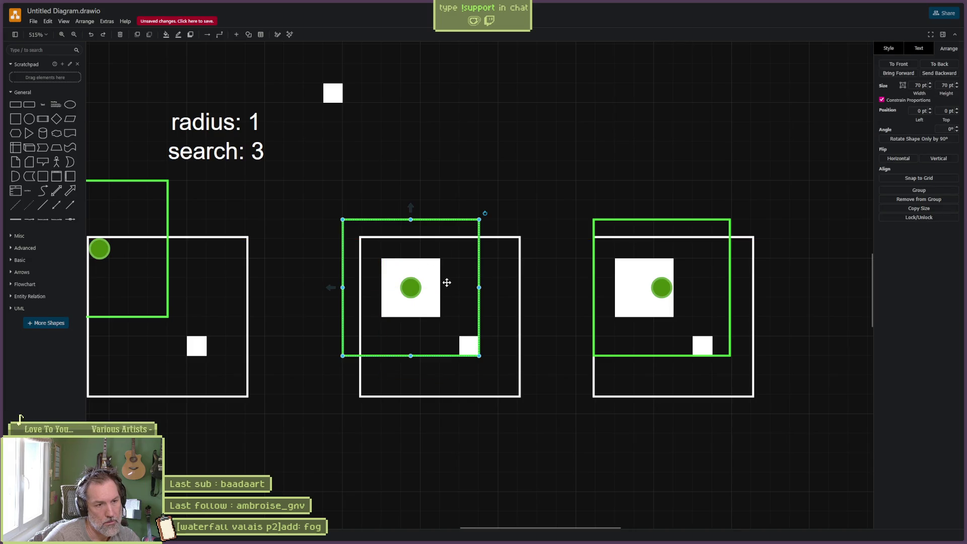
click(412, 265)
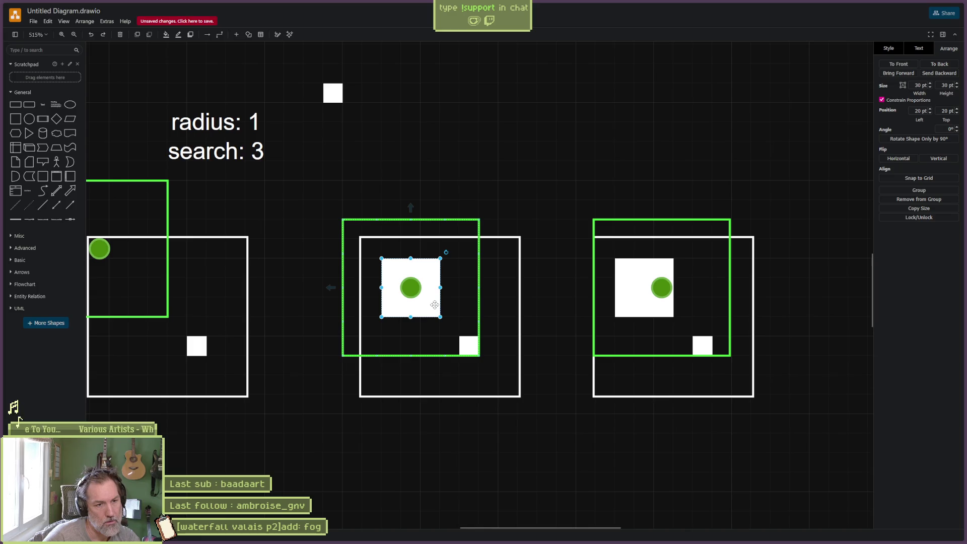
key(shift+Down)
key(shift+Down)
key(shift+Right)
key(shift+Right)
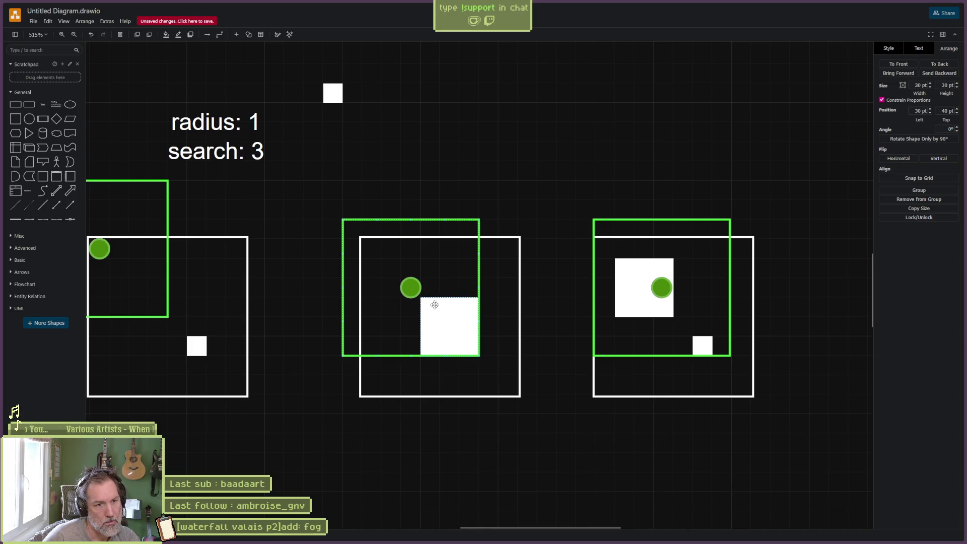
key(shift+Down)
key(shift+Right)
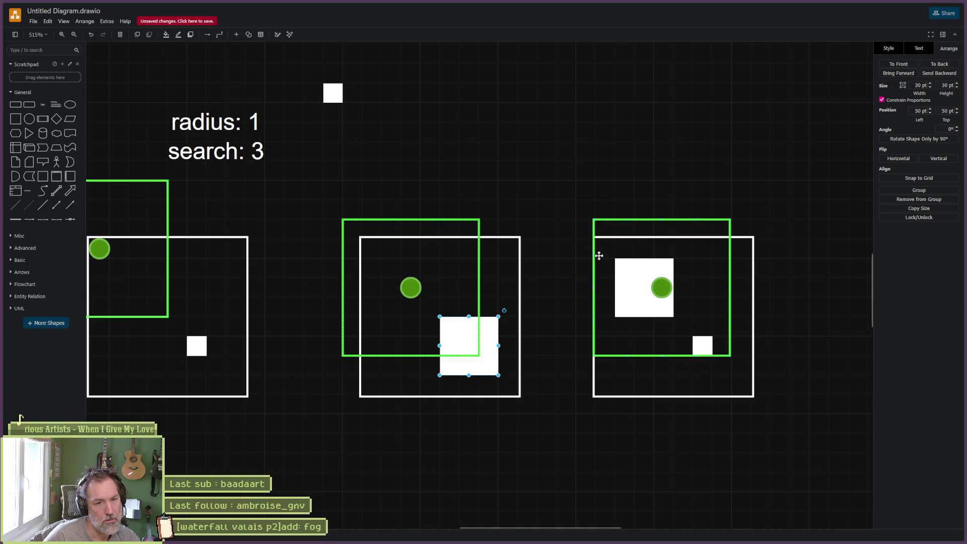
Delete the right box's large white square, leaving the small one at its lower right
click(632, 271)
click(632, 270)
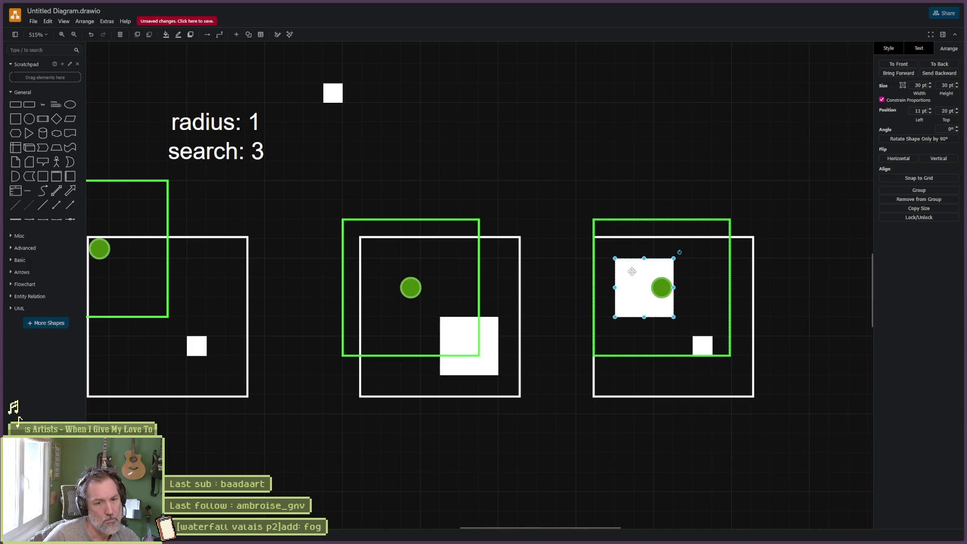
key(shift+Right)
key(shift+Right)
key(shift+Down)
key(shift+Down)
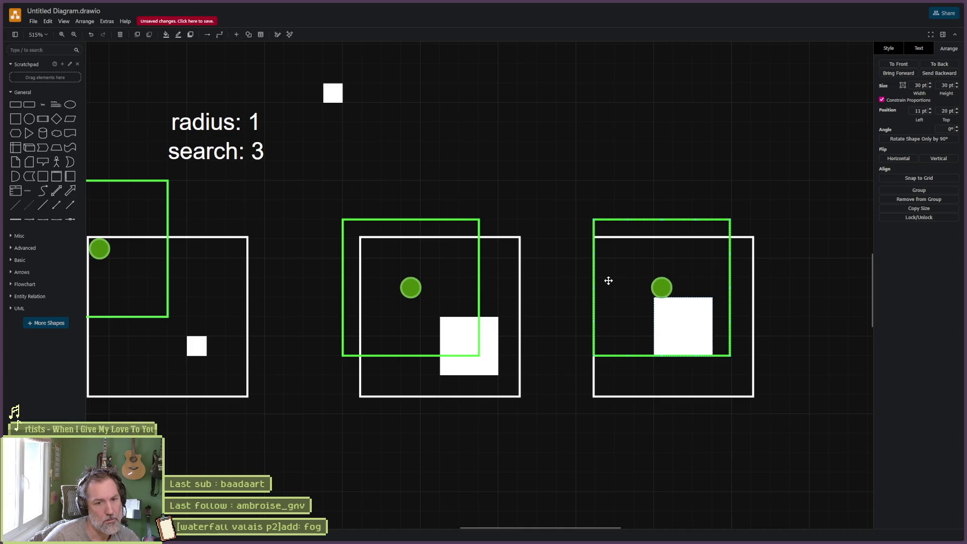
key(shift+Right)
key(shift+Down)
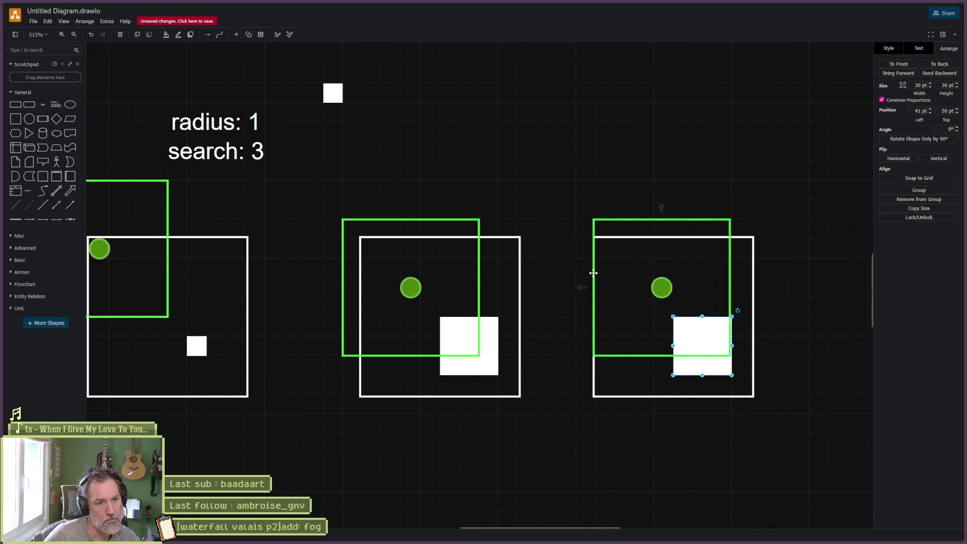
key(Delete)
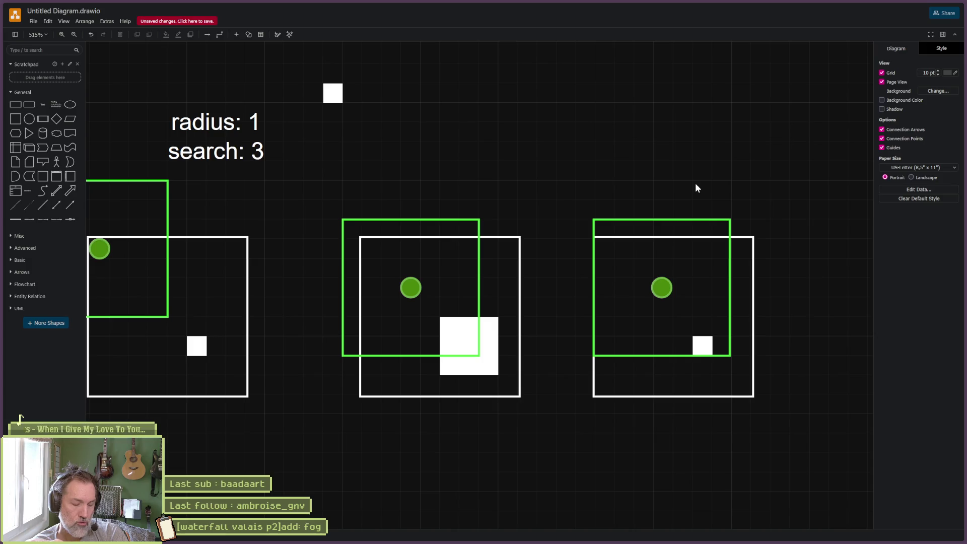
scroll(446, 134, left, 1)
scroll(445, 135, down, 1)
drag(446, 135, 480, 115)
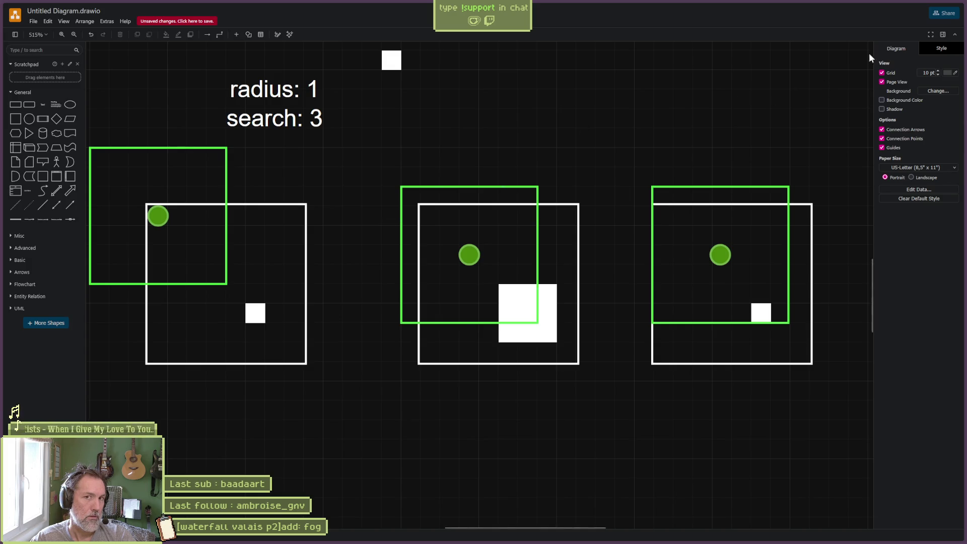
key(alt+Tab)
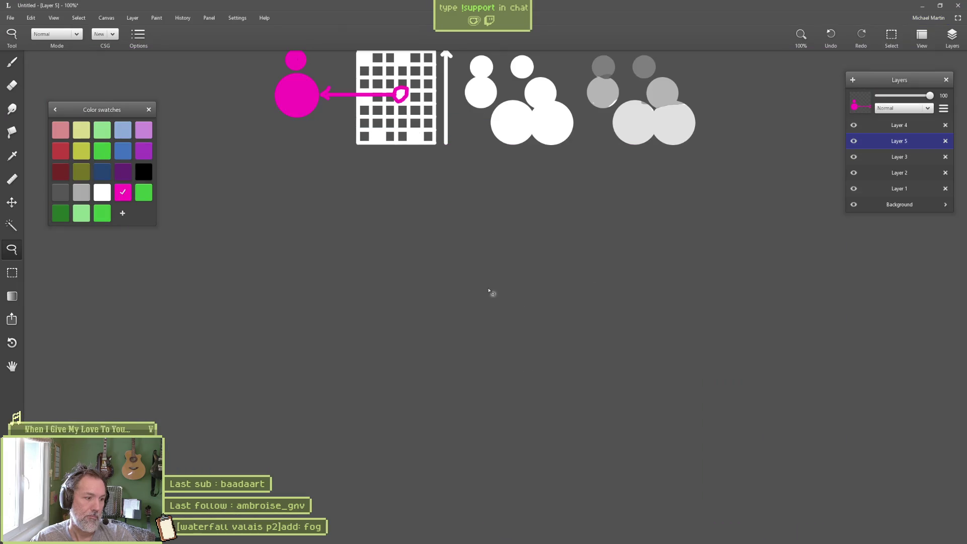
Choose white as the paint colour with the Brush tool, then return to draw.io
click(104, 192)
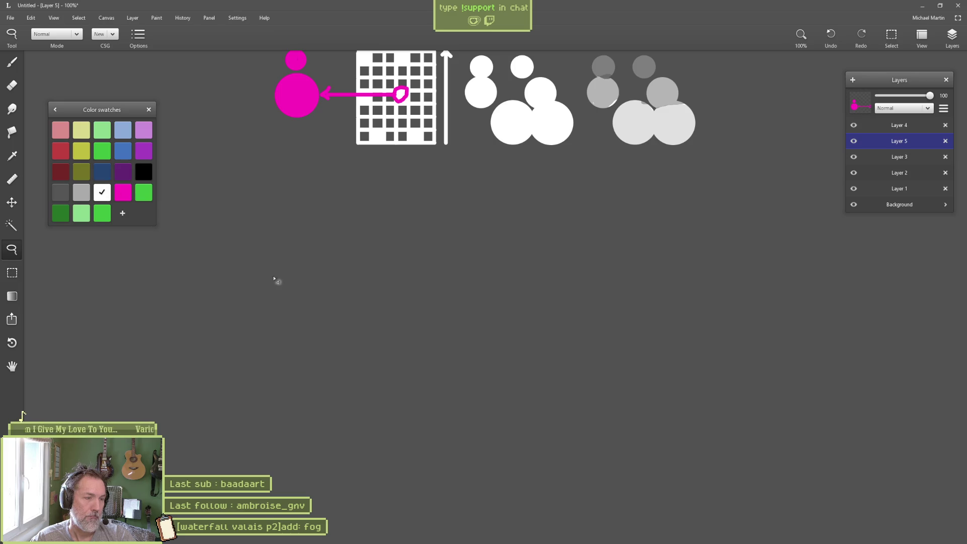
key(b)
click(44, 35)
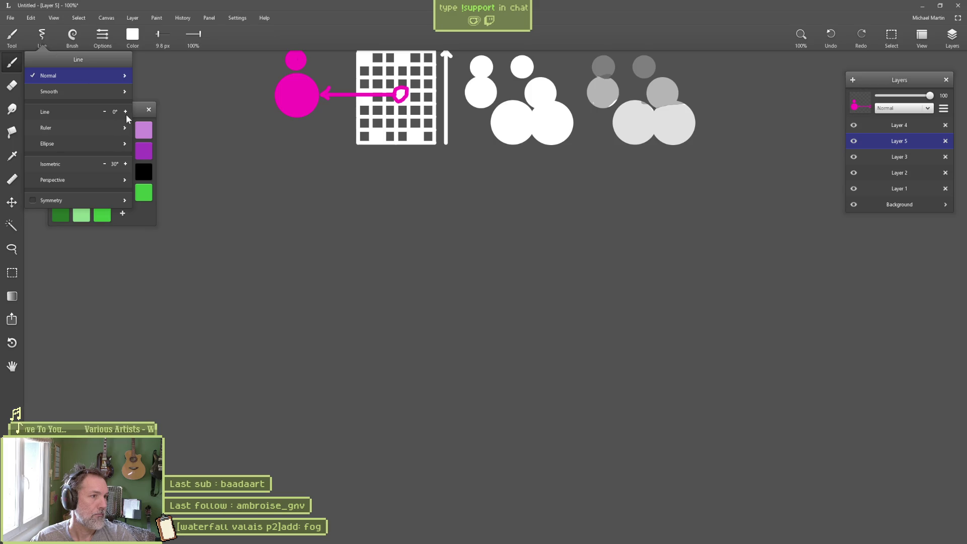
click(70, 44)
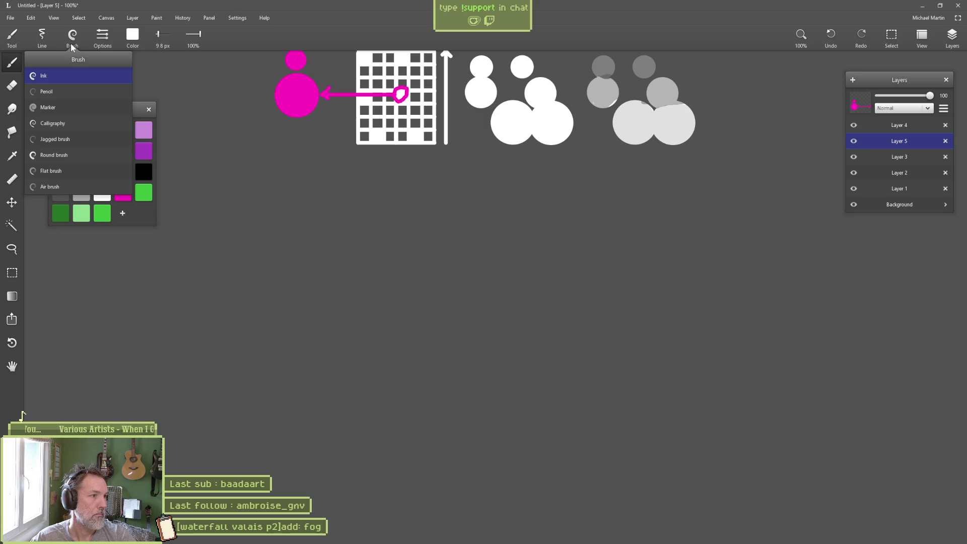
click(70, 43)
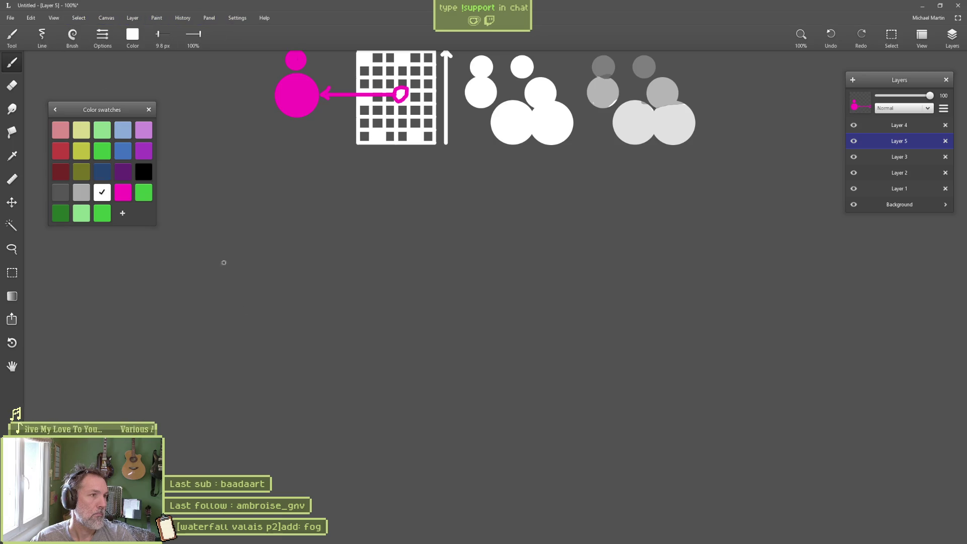
click(392, 535)
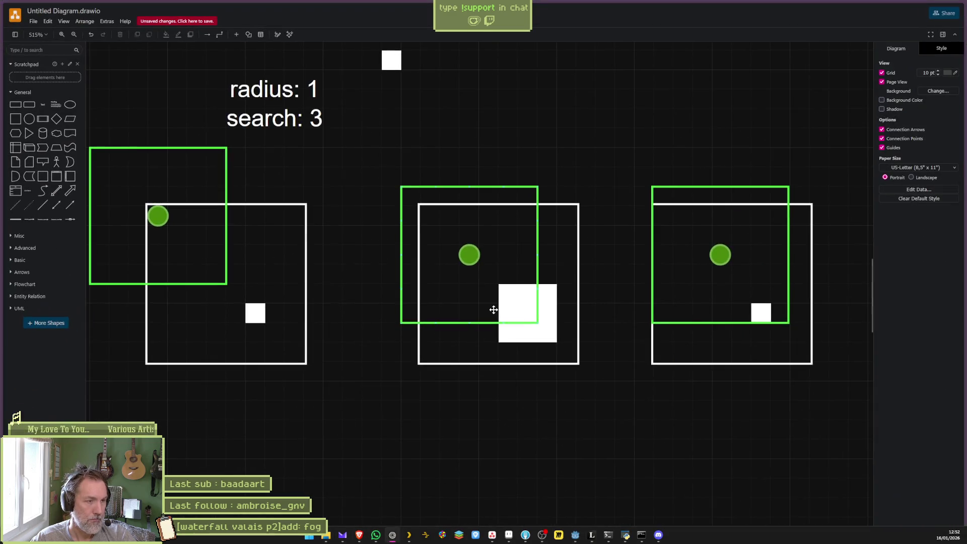
Ask Perplexity in French whether a grid can easily be drawn in Leonardo, then switch back
key(ctrl+t)
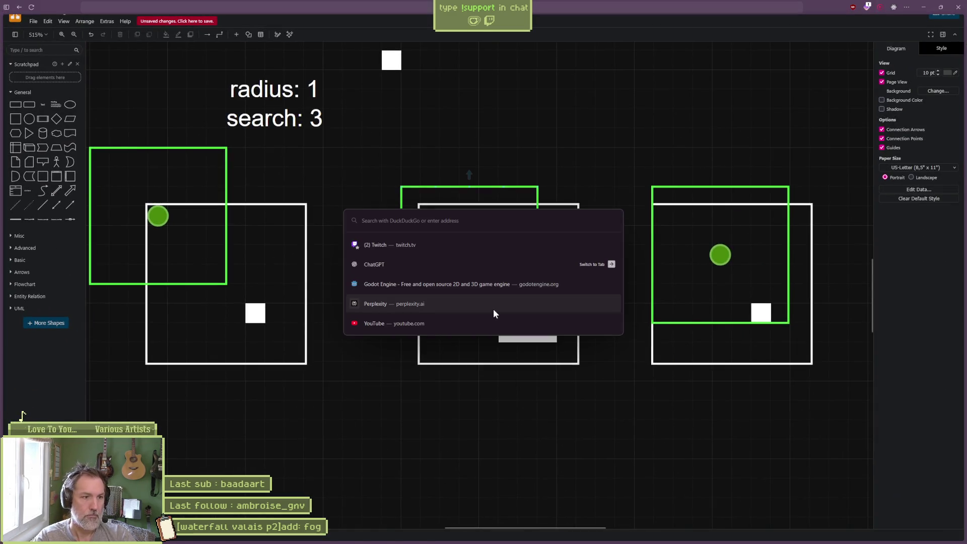
click(493, 310)
text(est-ce qu'on peut facilement dessiner une grille dans le p)
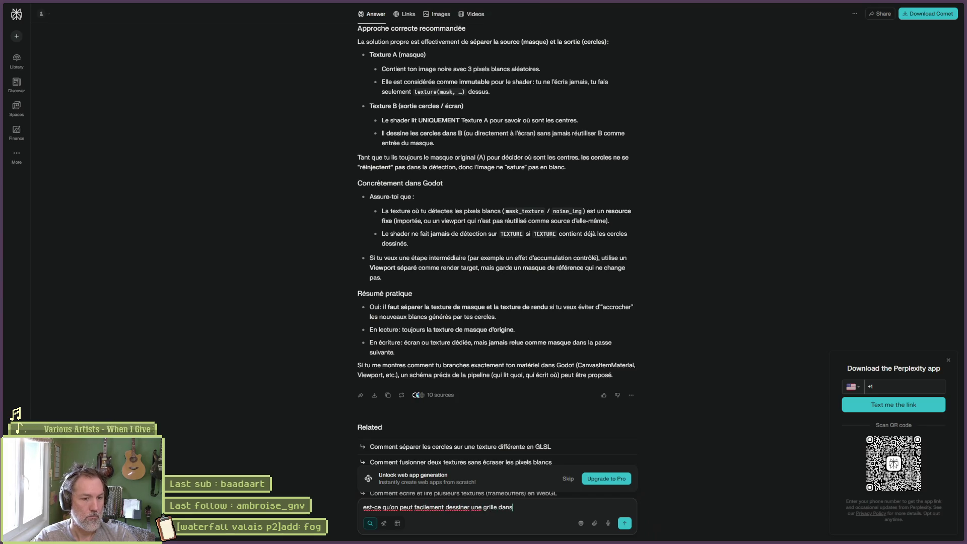
text(rogramme leon)
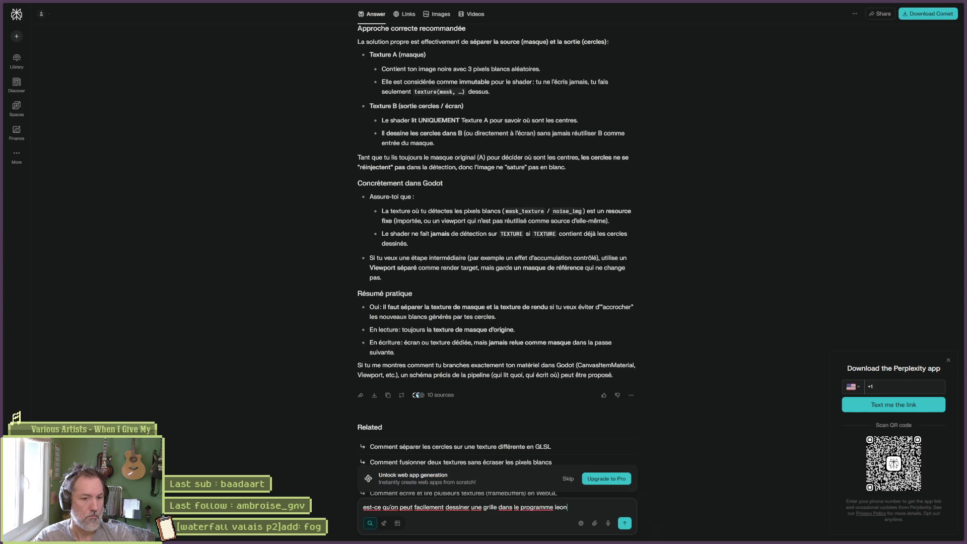
text(ardo de dessin ?)
key(Return)
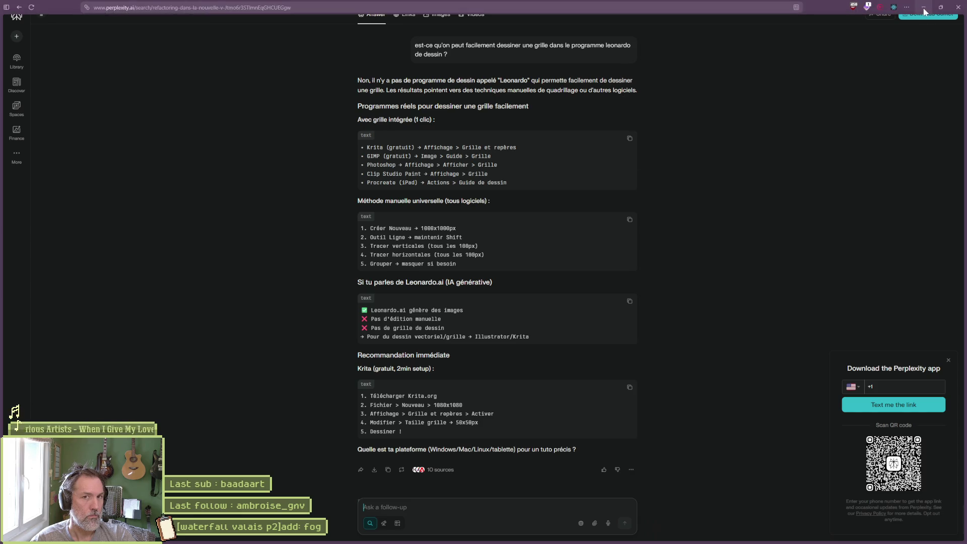
key(alt+Tab)
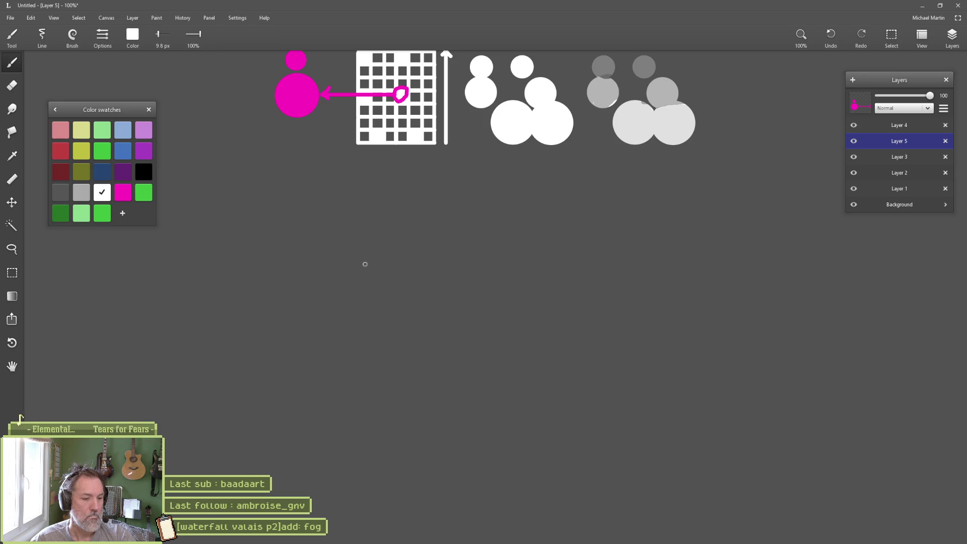
Brush two parallel straight white horizontal lines below the drawings, then go to the browser
drag(338, 257, 486, 264)
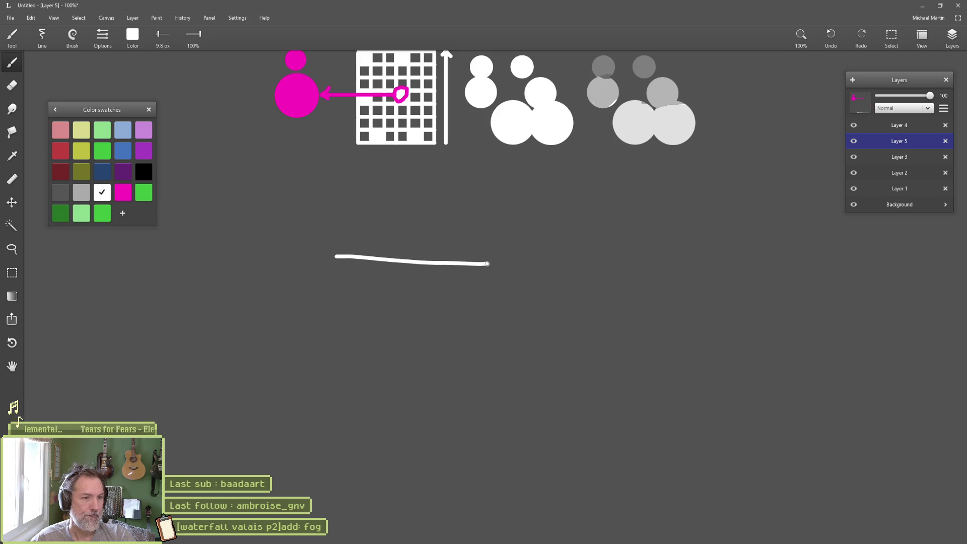
key(ctrl+z)
drag(352, 261, 511, 262)
drag(352, 274, 515, 274)
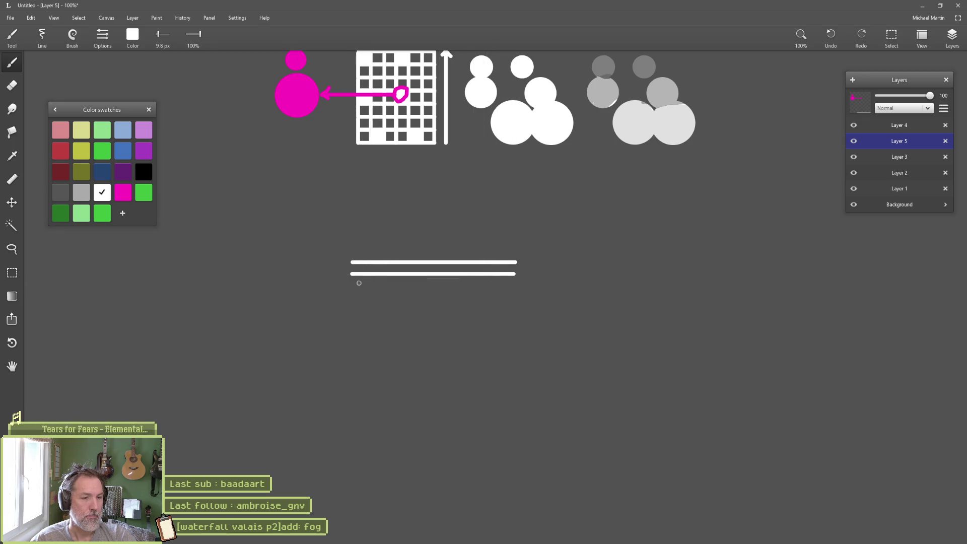
scroll(443, 257, up, 3)
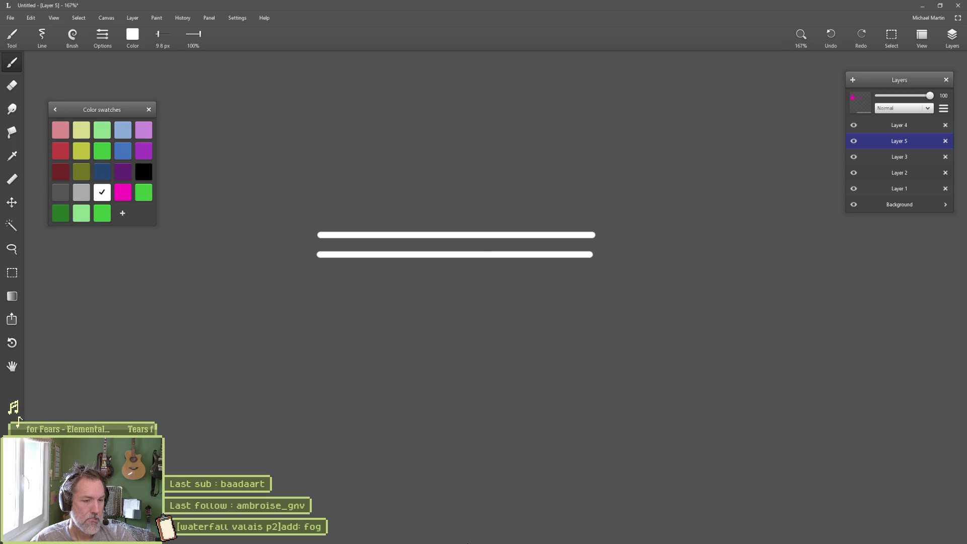
click(392, 539)
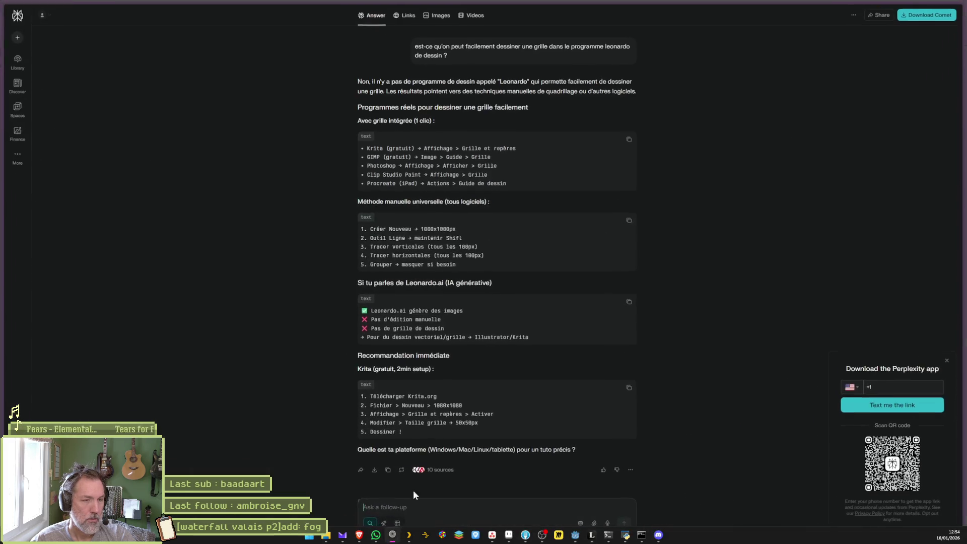
Search images for 'grid 32 by 32' and save the first pixel-art grid as grid_32x32
key(ctrl+t)
text(gri)
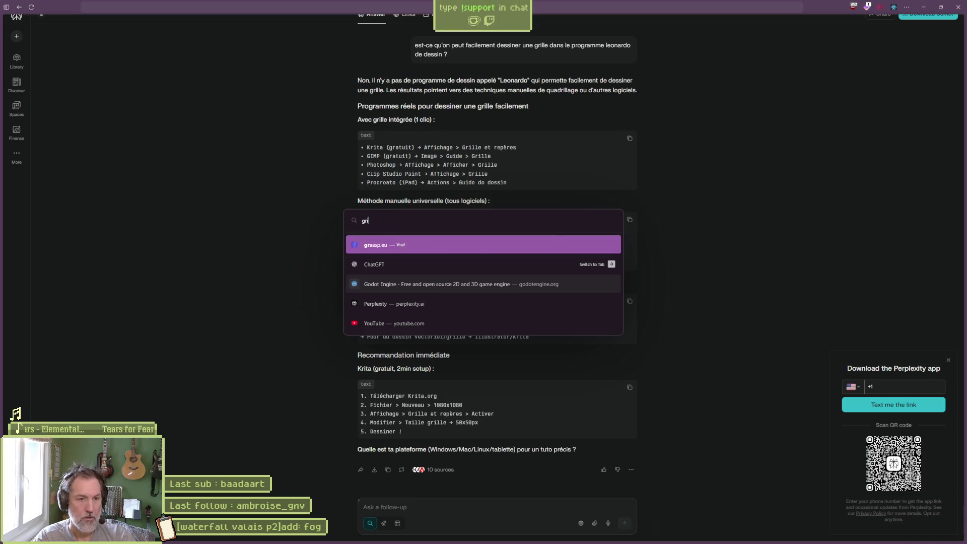
text(d 32)
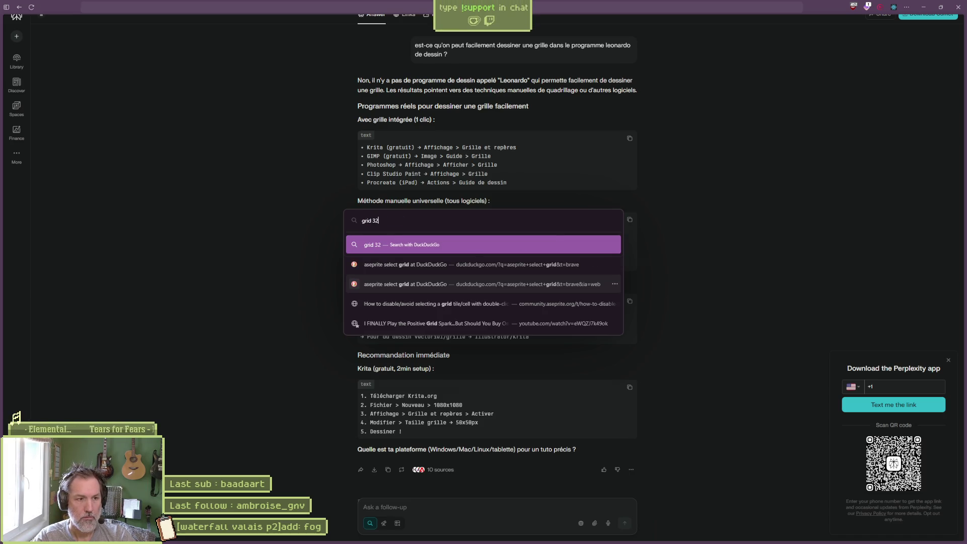
text( by 32)
key(Return)
click(95, 39)
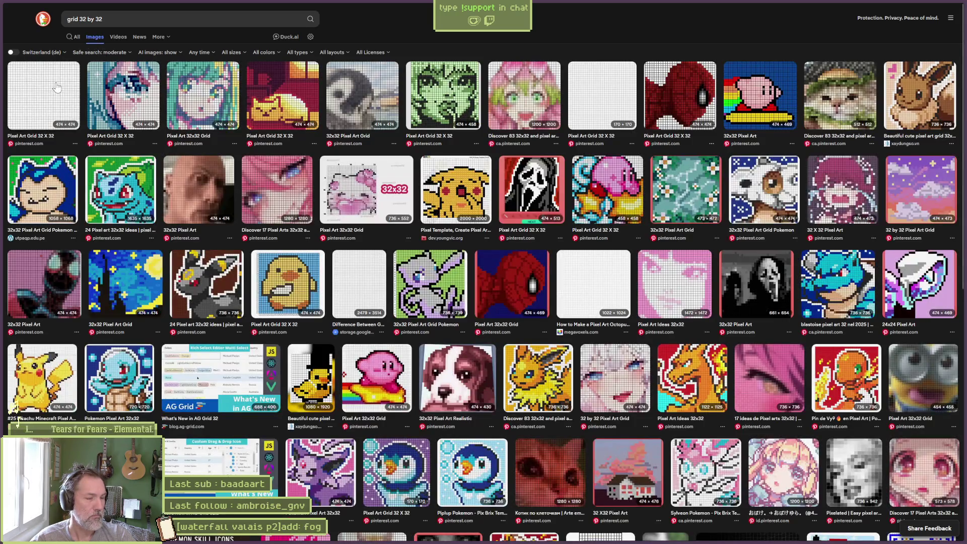
click(57, 88)
right_click(341, 256)
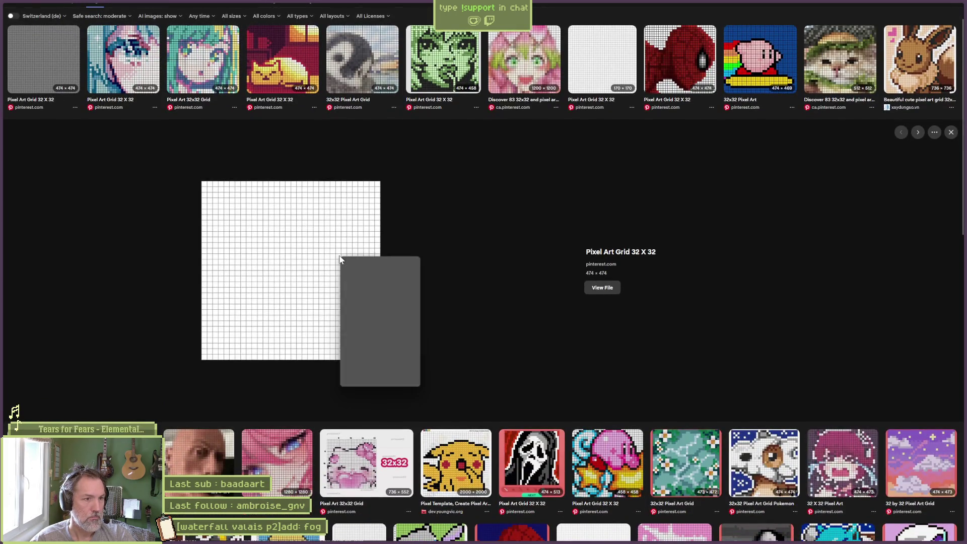
click(376, 276)
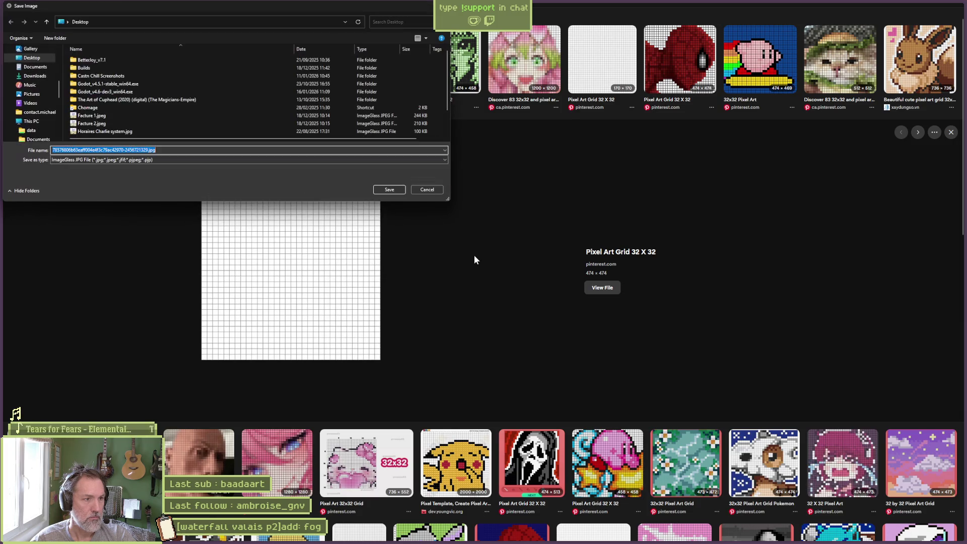
text(grid_32x32)
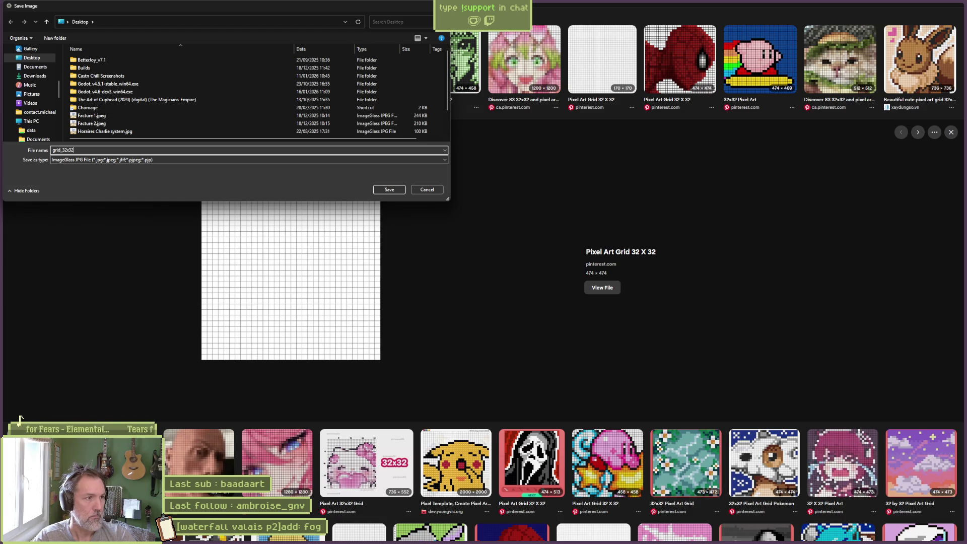
key(Return)
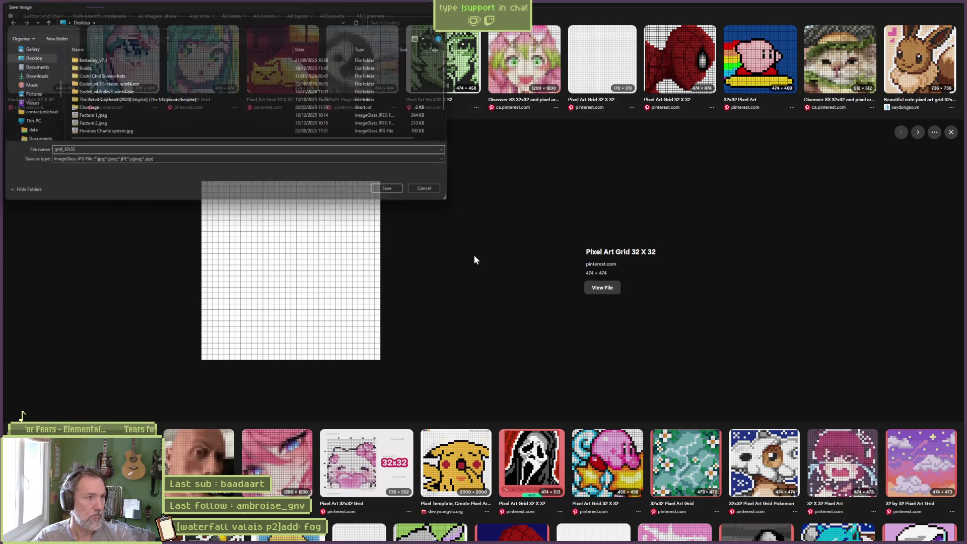
click(929, 9)
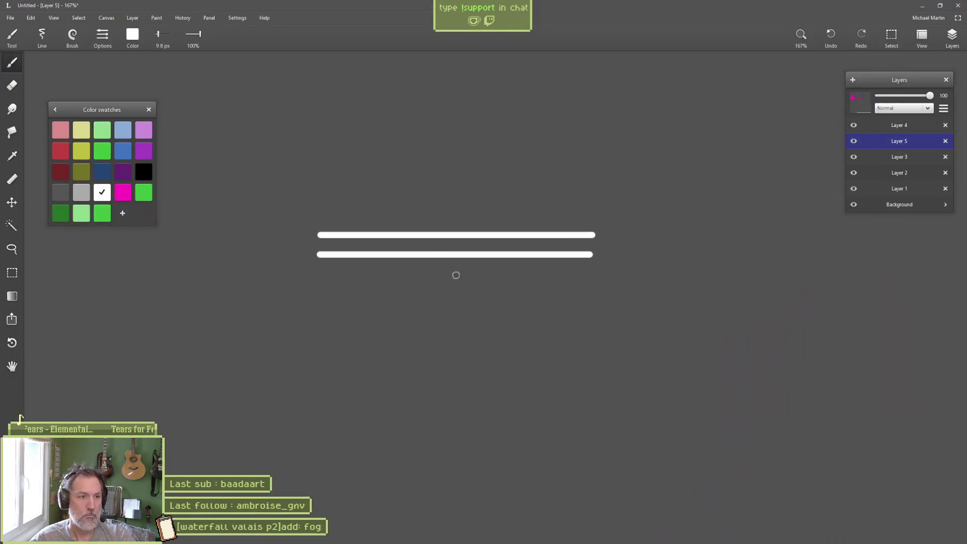
Drag grid_32x32.jpg from the Desktop onto the Leonardo canvas as a layer
scroll(696, 306, down, 5)
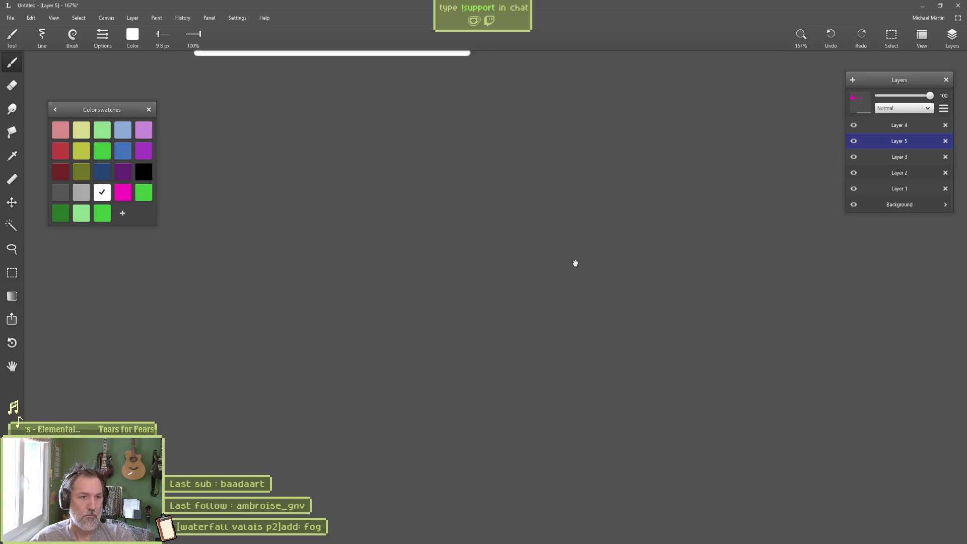
key(ctrl+o)
key(Escape)
key(super+e)
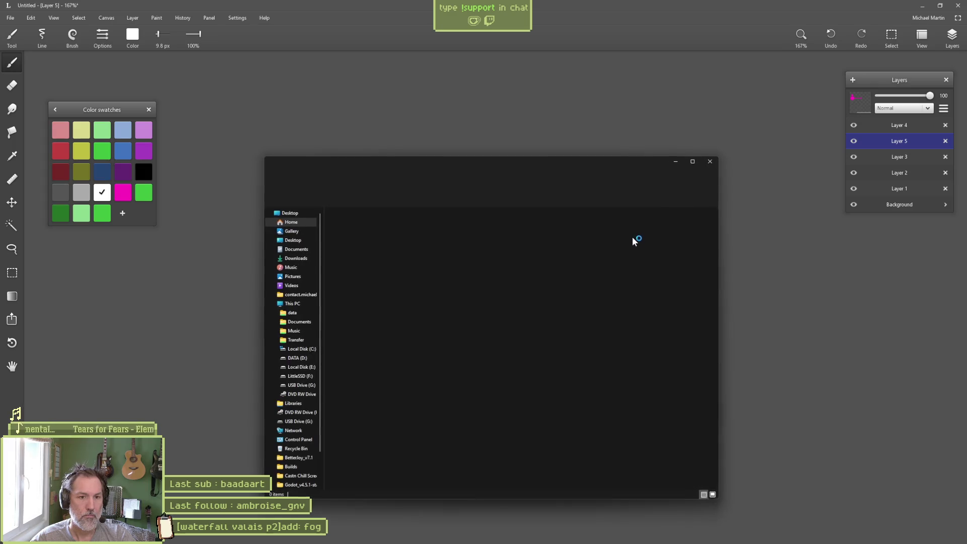
click(295, 245)
drag(439, 167, 627, 87)
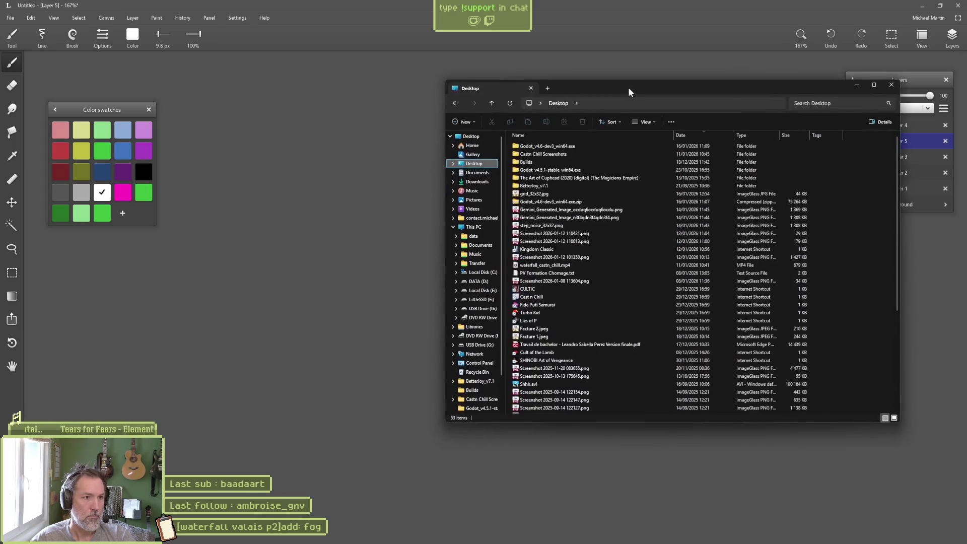
mouse_move(534, 195)
mouse_down()
mouse_move(356, 254)
mouse_move(338, 244)
mouse_up()
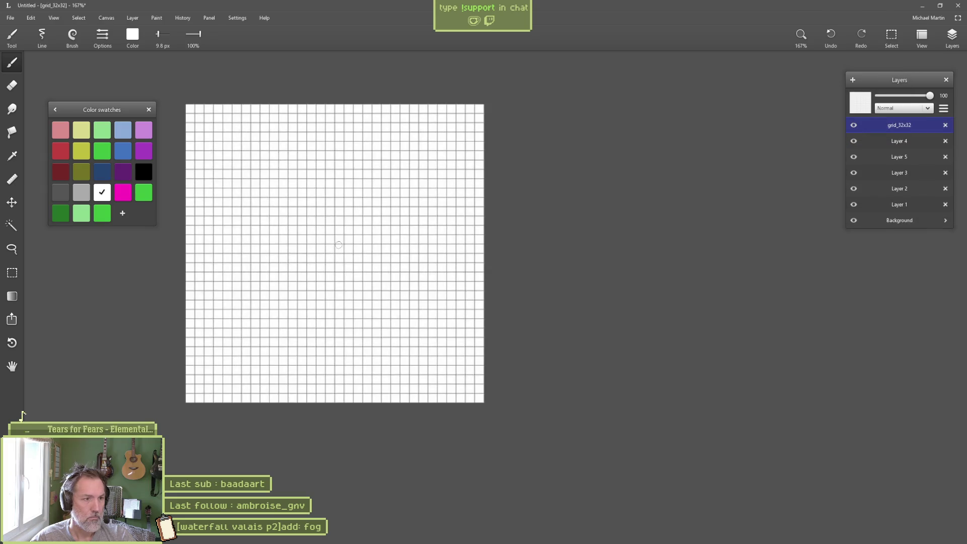
Add a new empty layer above the grid, then switch to the browser
scroll(447, 250, up, 3)
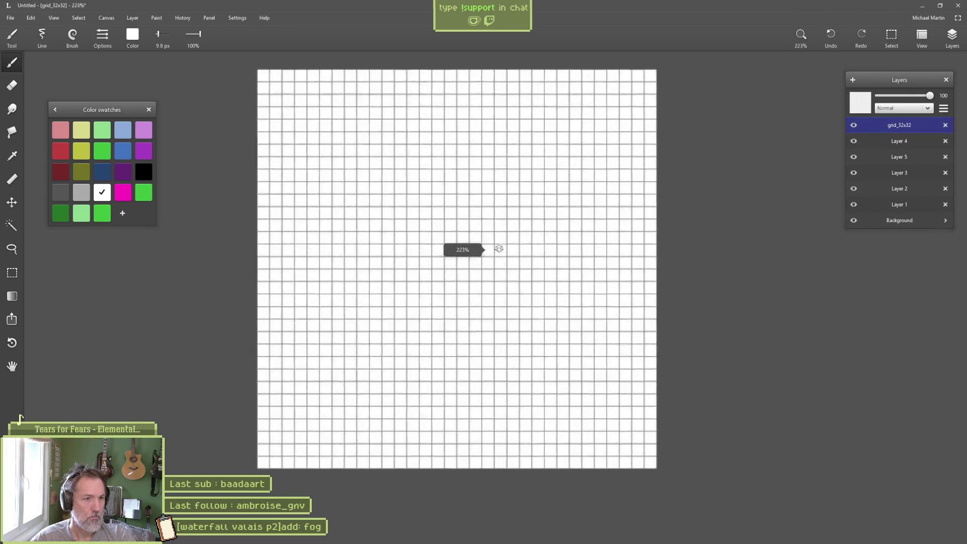
click(854, 81)
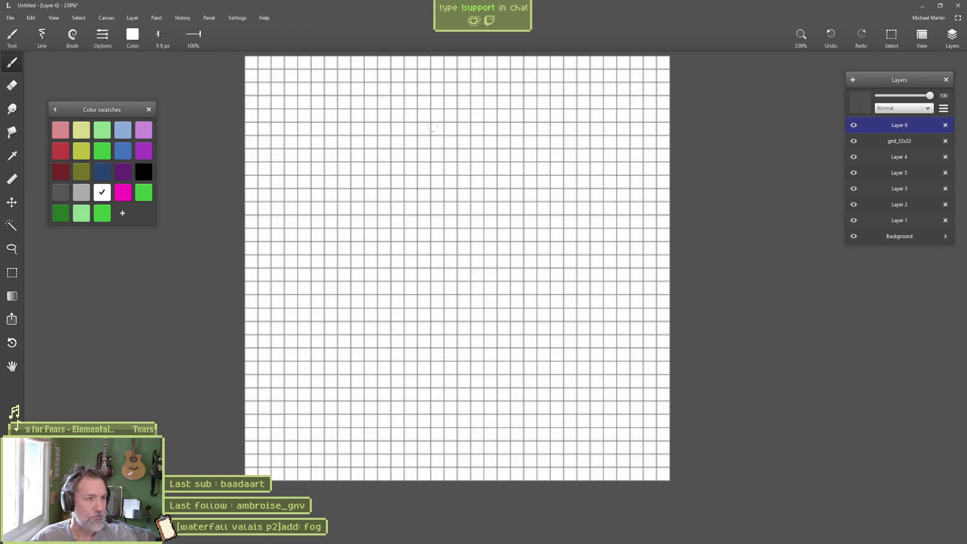
mouse_move(482, 235)
mouse_down()
mouse_move(486, 276)
mouse_move(522, 164)
mouse_move(525, 274)
mouse_up()
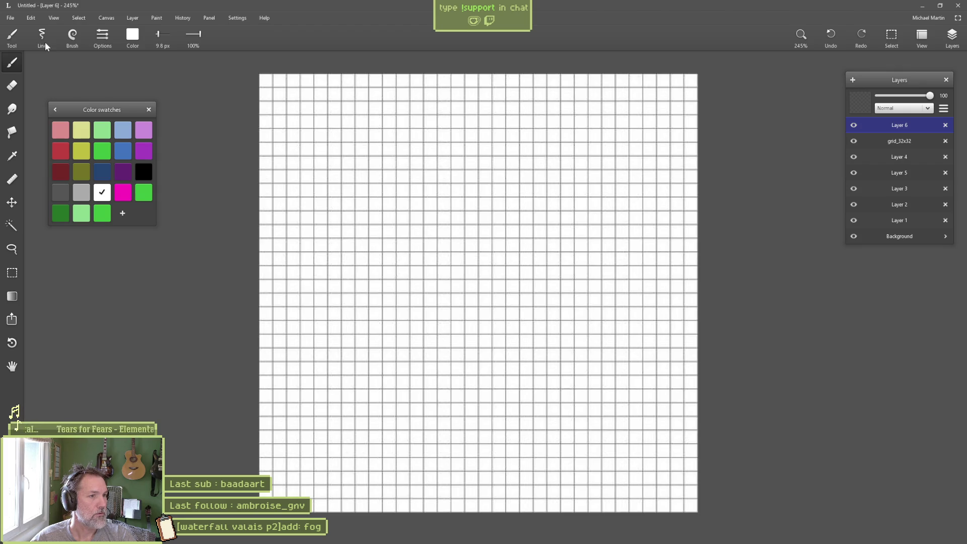
mouse_move(509, 540)
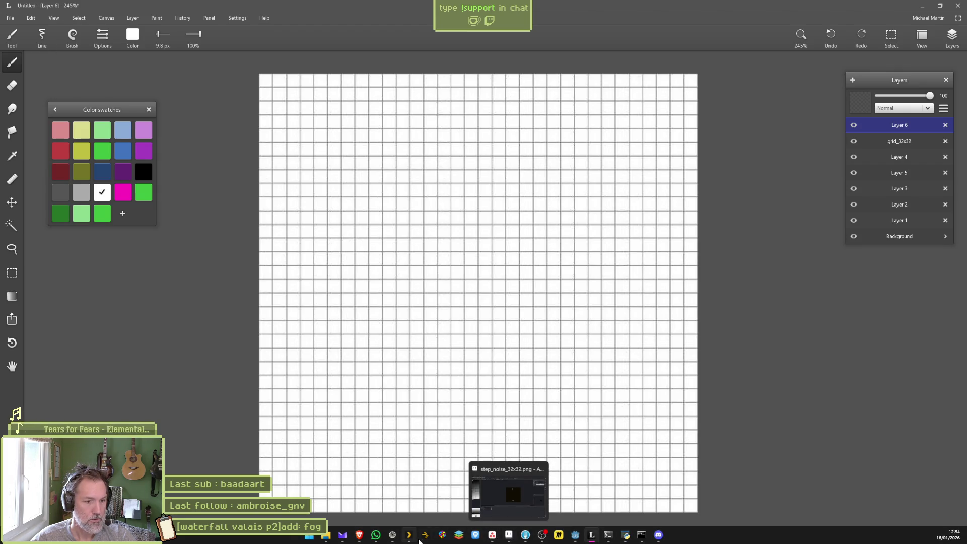
click(392, 534)
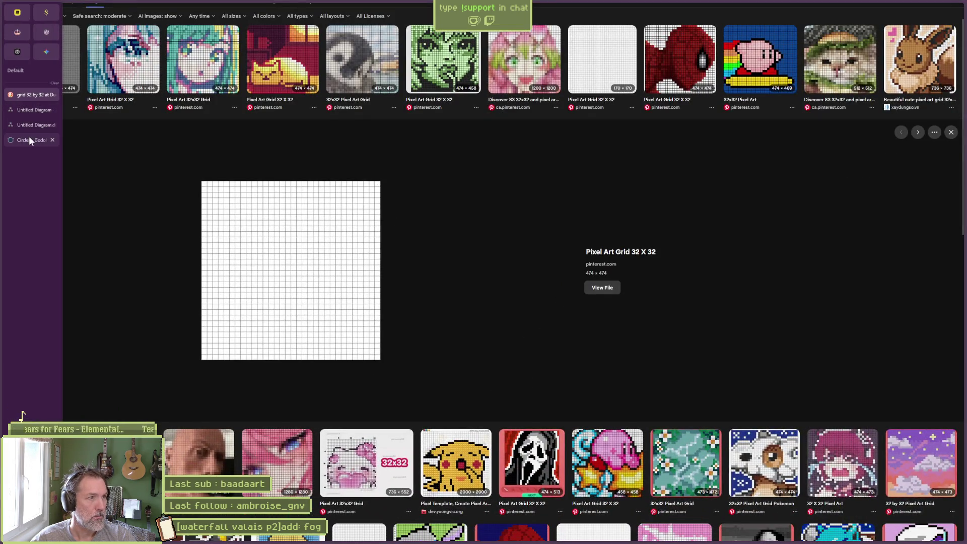
Drop grid_32x32.jpg from the Desktop into the draw.io diagram
click(43, 126)
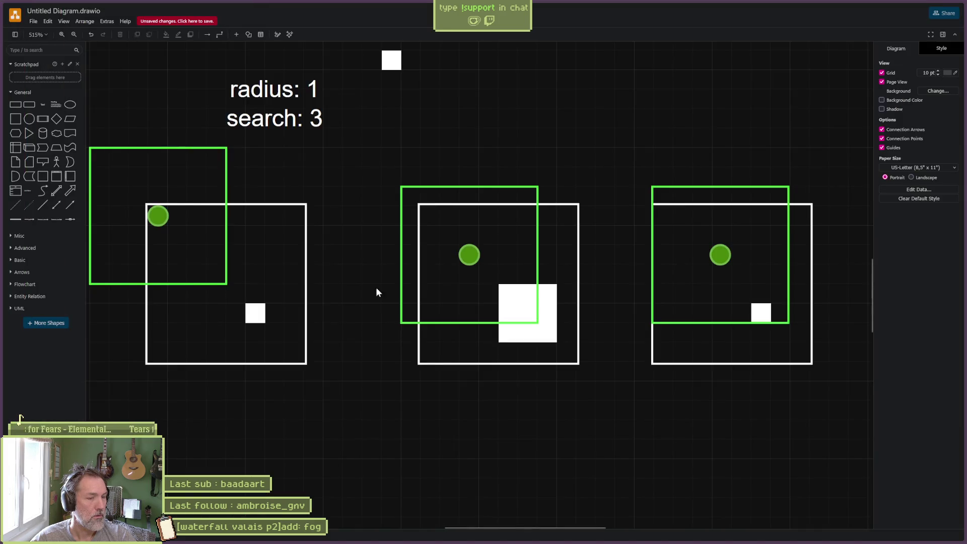
scroll(464, 327, down, 10)
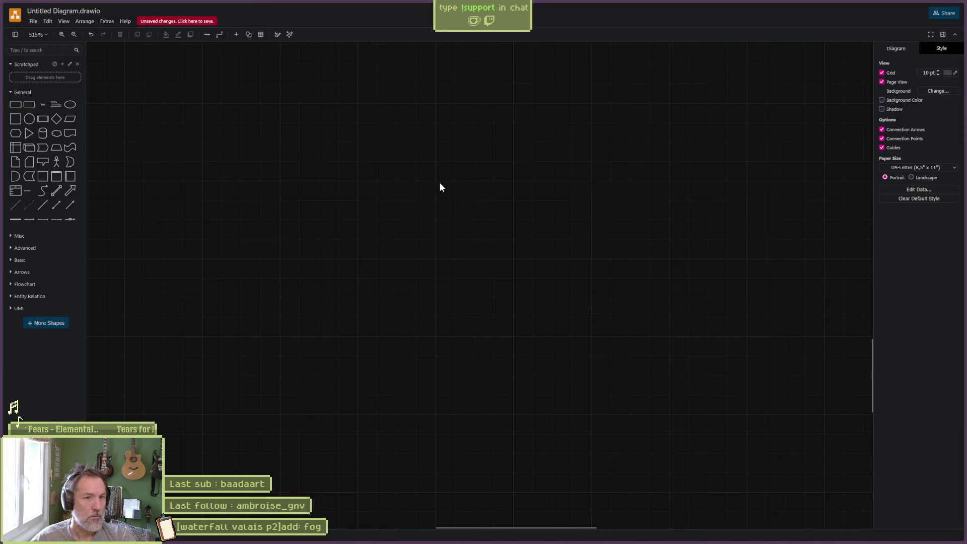
key(super+e)
drag(533, 195, 347, 276)
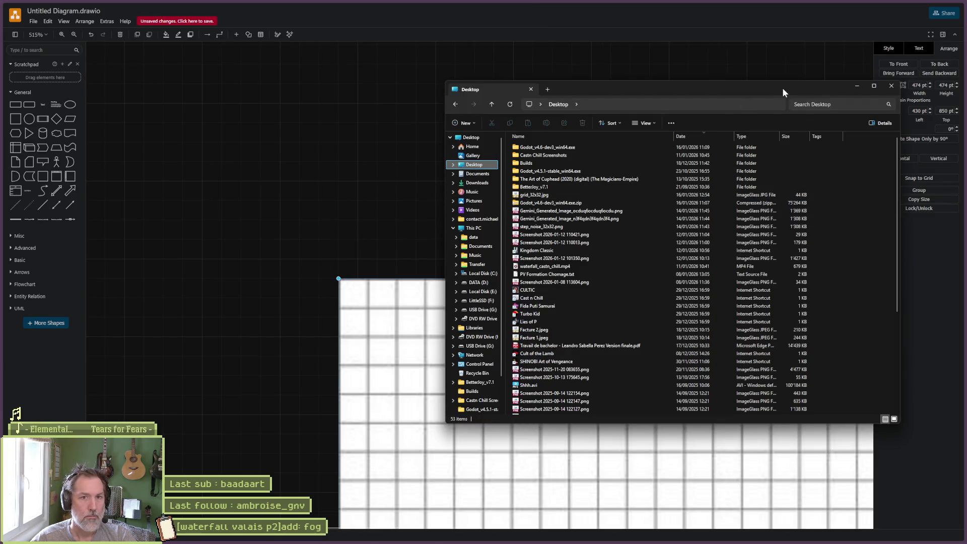
drag(781, 87, 859, 86)
key(alt+Tab)
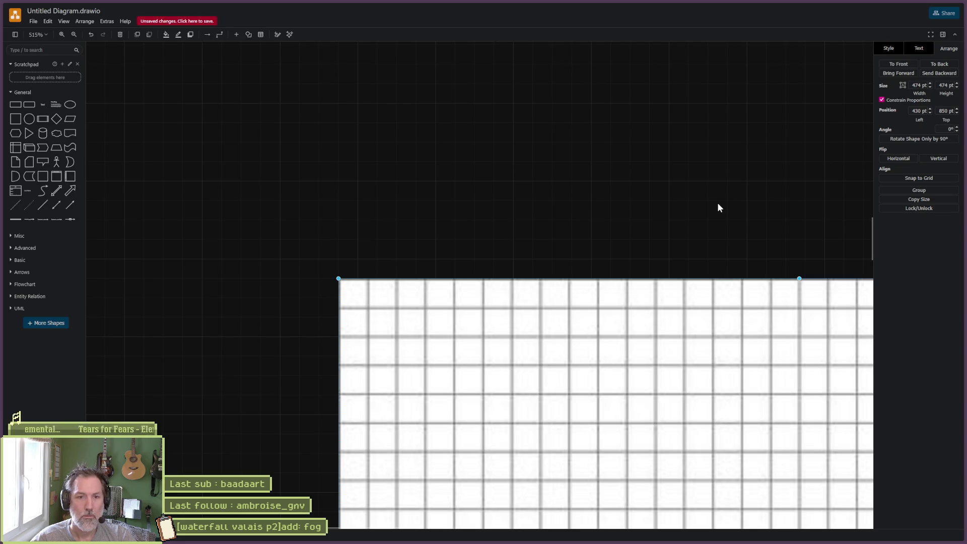
Pan and zoom out so the full 32 by 32 grid image is visible
click(719, 205)
drag(721, 289, 625, 148)
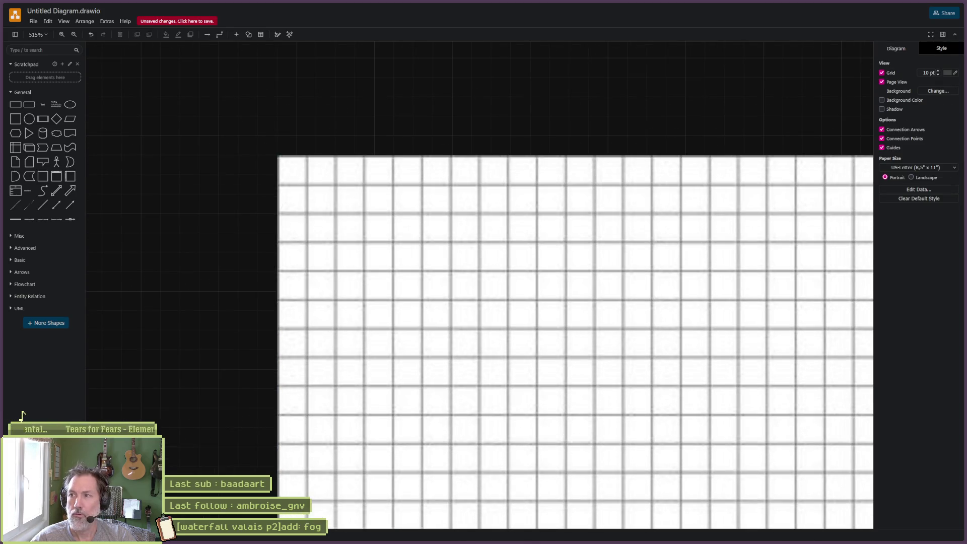
mouse_move(737, 356)
mouse_down()
mouse_move(550, 188)
mouse_move(537, 258)
mouse_move(510, 273)
mouse_move(507, 231)
mouse_move(499, 232)
mouse_up()
scroll(510, 274, down, 4)
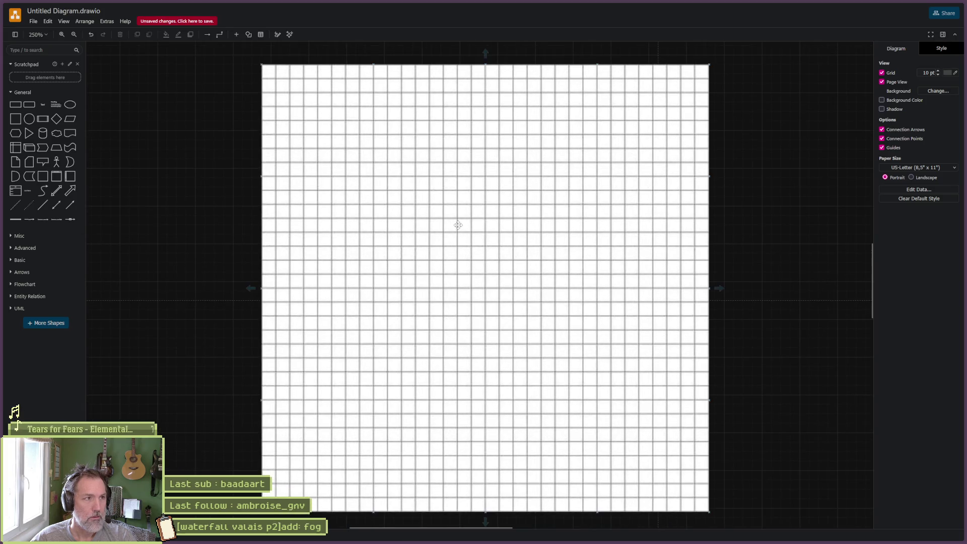
Add a 20×20 unfilled square with a 4 pt green outline at the grid's top-left
click(16, 121)
mouse_move(441, 246)
mouse_down()
mouse_move(498, 301)
mouse_move(356, 141)
mouse_move(273, 82)
mouse_move(344, 149)
mouse_up()
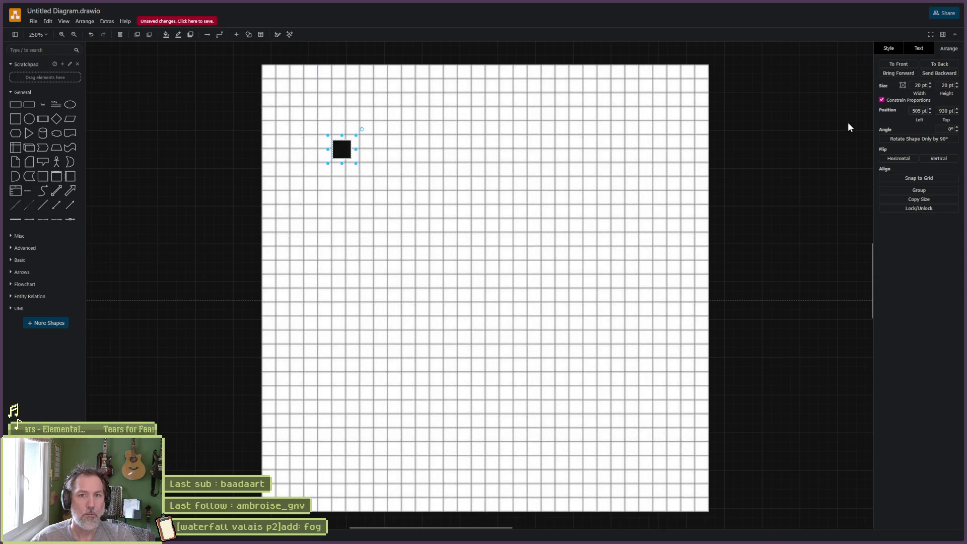
click(897, 52)
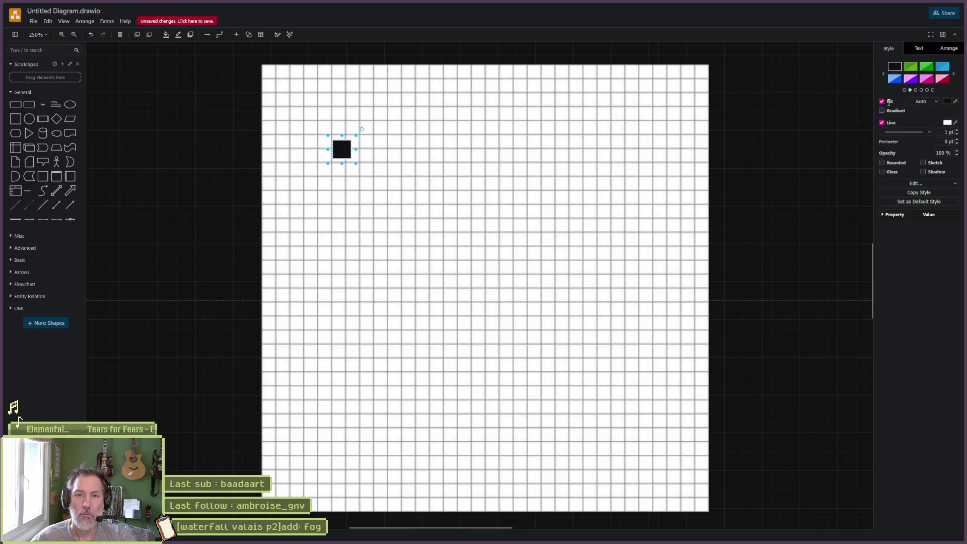
click(889, 102)
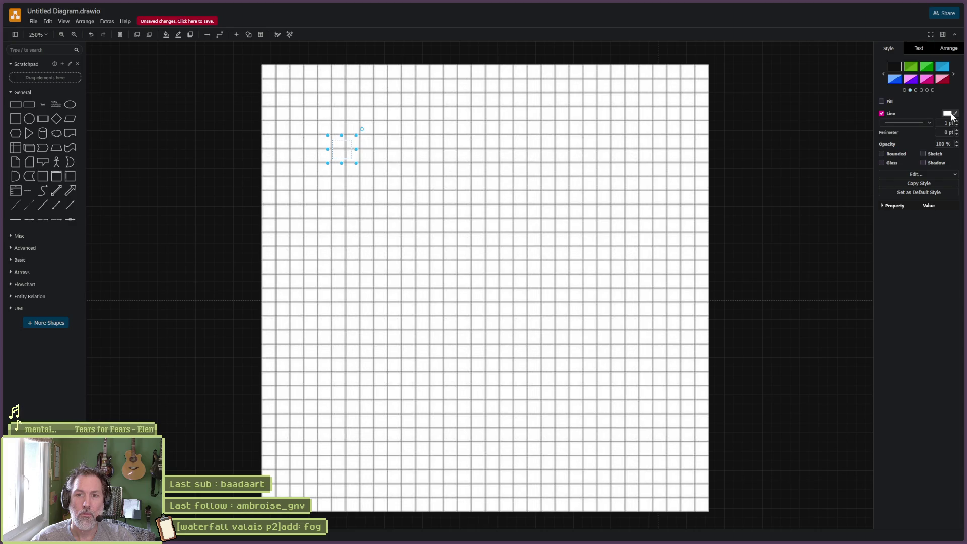
click(948, 115)
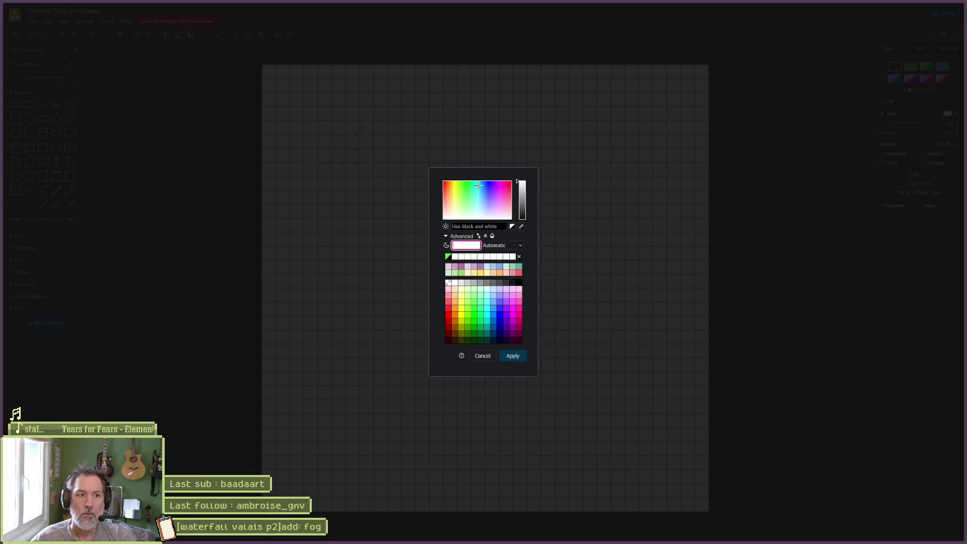
click(474, 307)
click(511, 354)
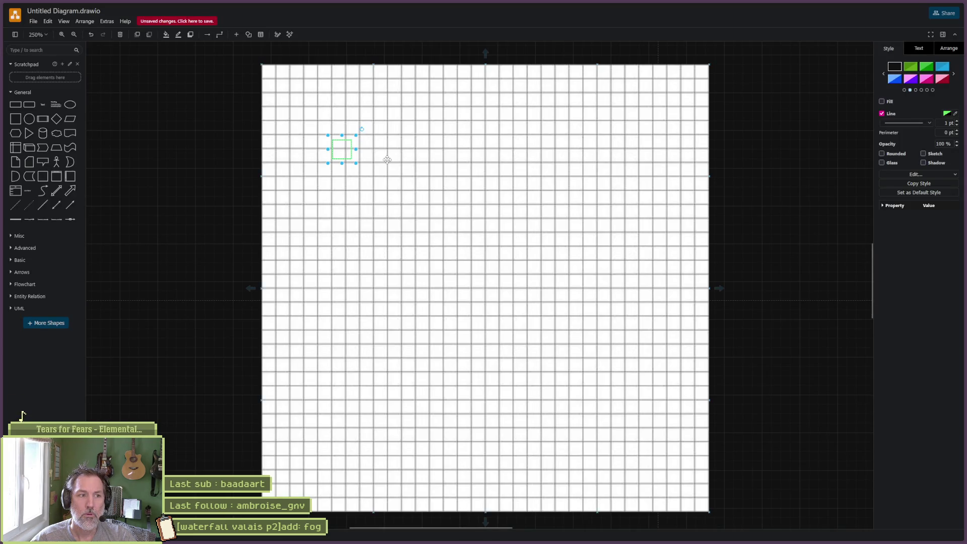
click(956, 122)
click(956, 122)
click(956, 121)
mouse_move(343, 147)
mouse_down()
mouse_move(310, 100)
mouse_move(277, 77)
mouse_move(298, 119)
mouse_up()
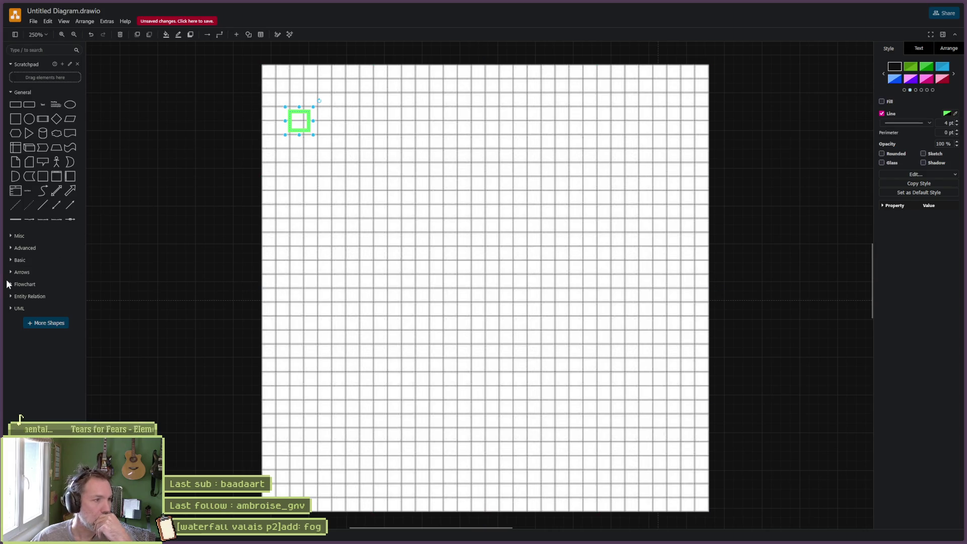
click(63, 23)
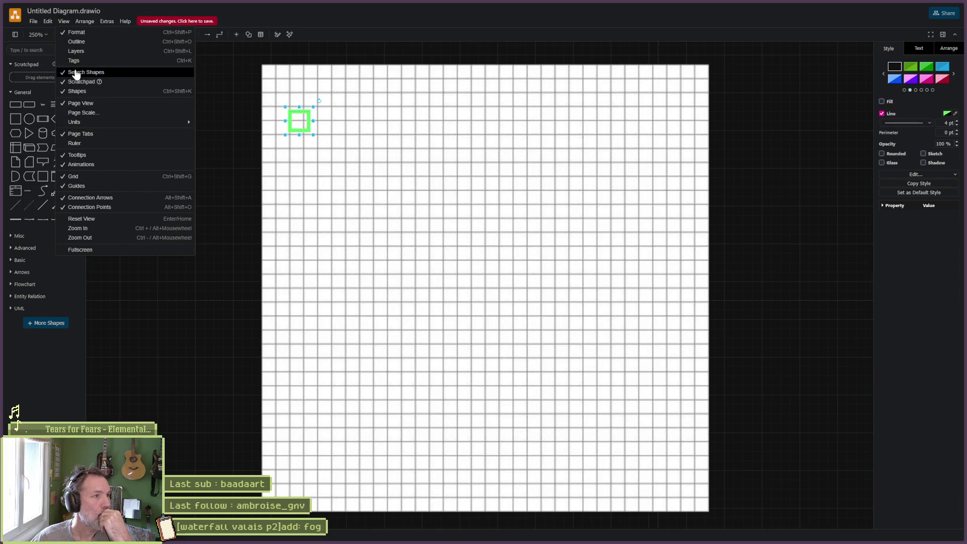
Turn off Page View and the background grid
mouse_move(109, 124)
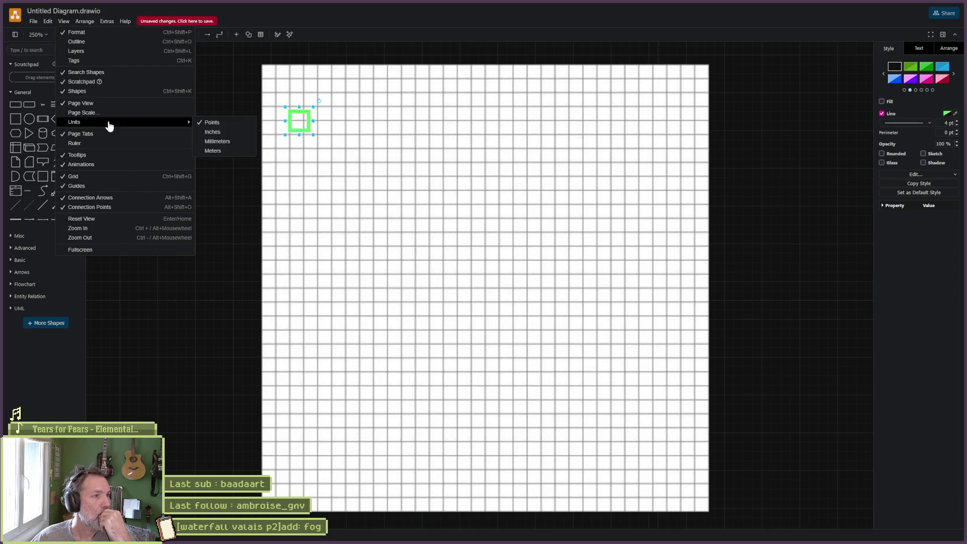
click(110, 103)
click(63, 21)
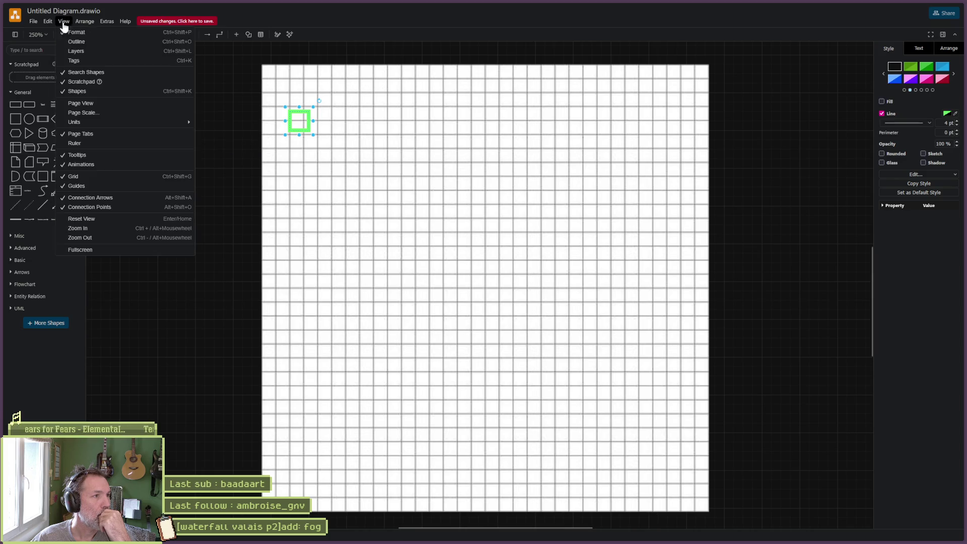
click(103, 180)
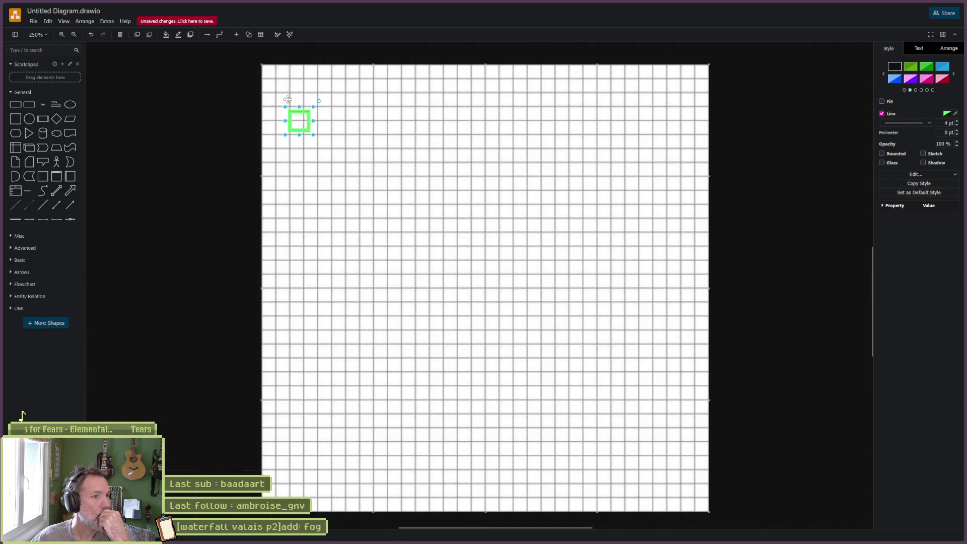
Align the green square to the grid's top-left corner, resize it over 3×3 cells, and add a black square
mouse_move(306, 118)
mouse_down()
mouse_move(274, 141)
mouse_move(243, 126)
mouse_move(274, 68)
mouse_up()
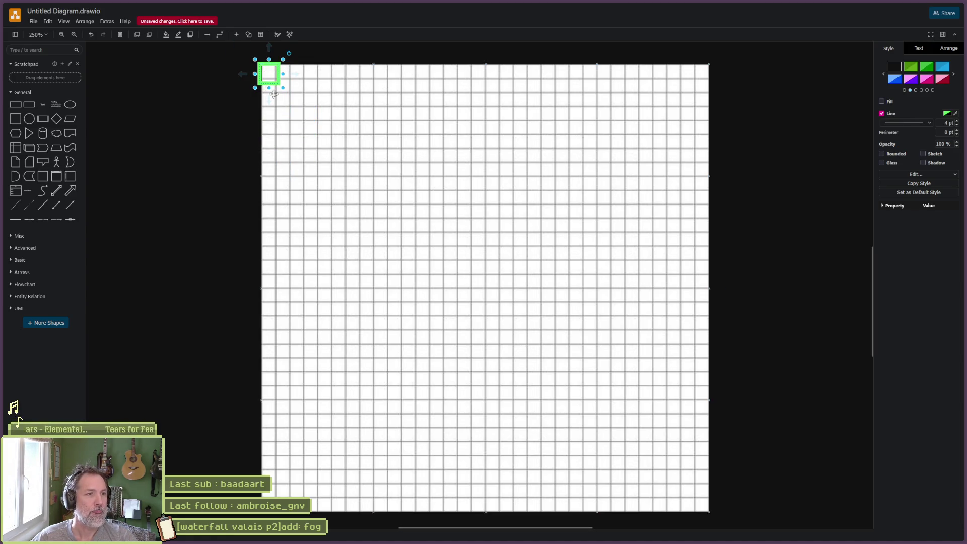
scroll(282, 76, up, 5)
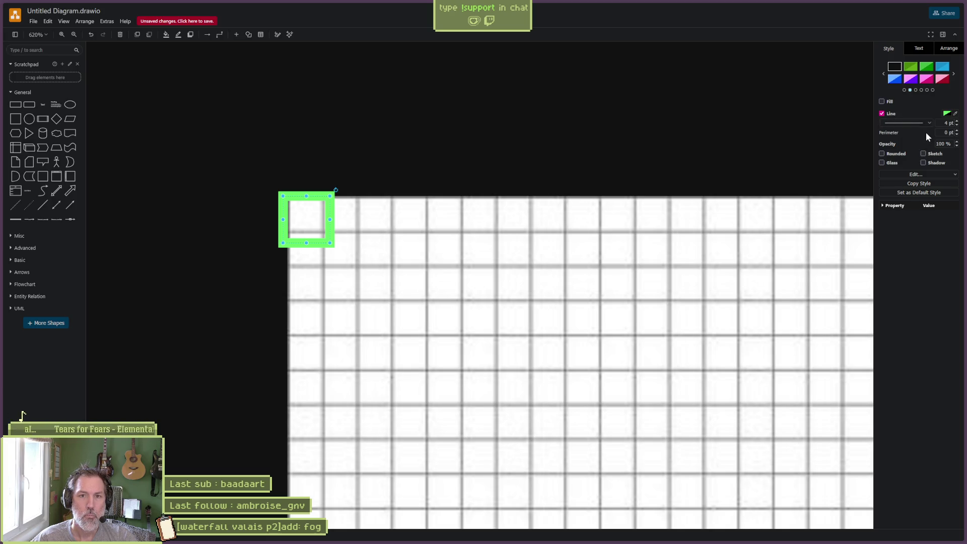
click(956, 135)
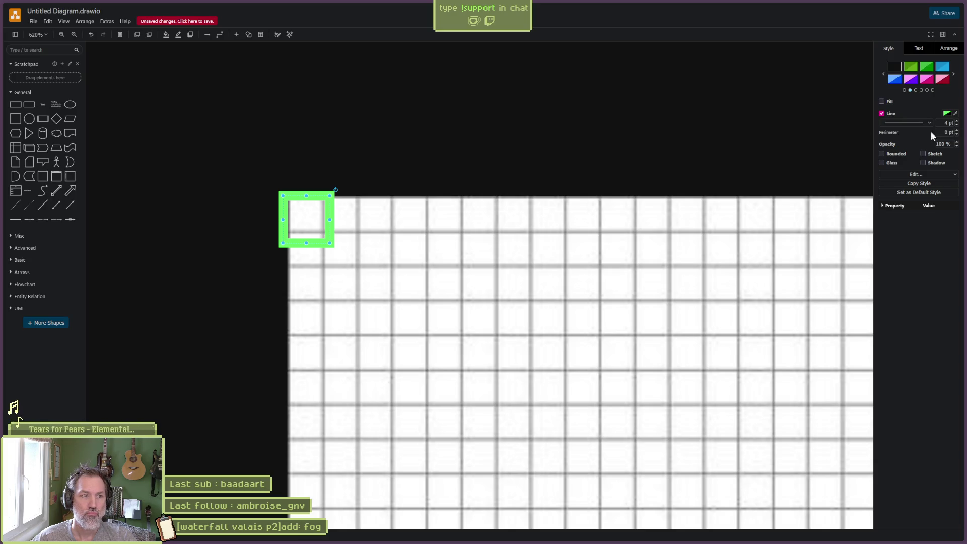
mouse_move(328, 243)
mouse_down()
mouse_move(307, 211)
mouse_move(399, 304)
mouse_up()
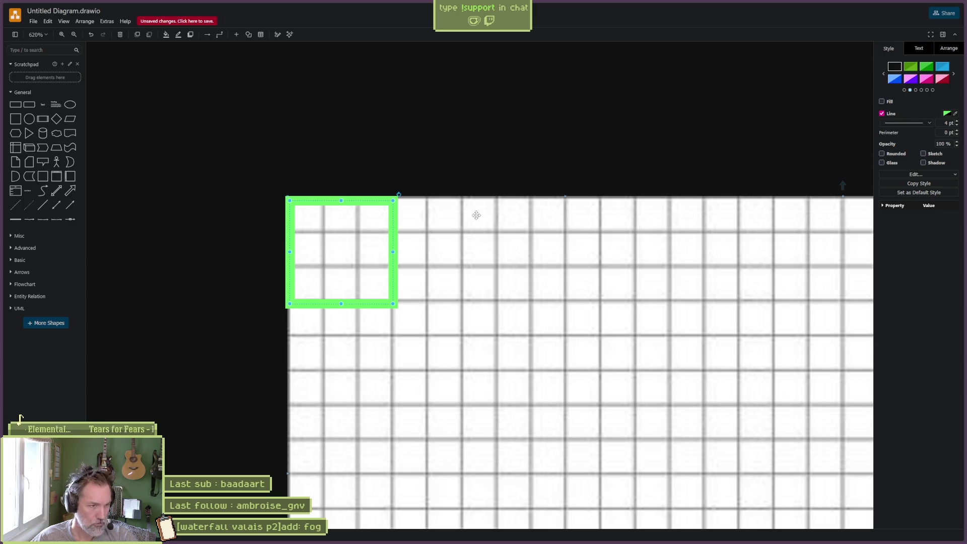
scroll(504, 271, down, 3)
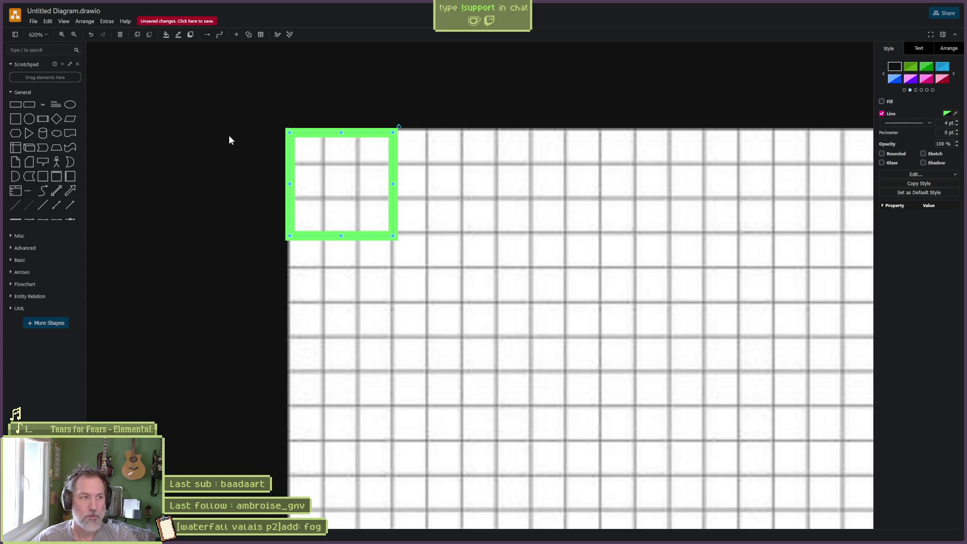
click(17, 121)
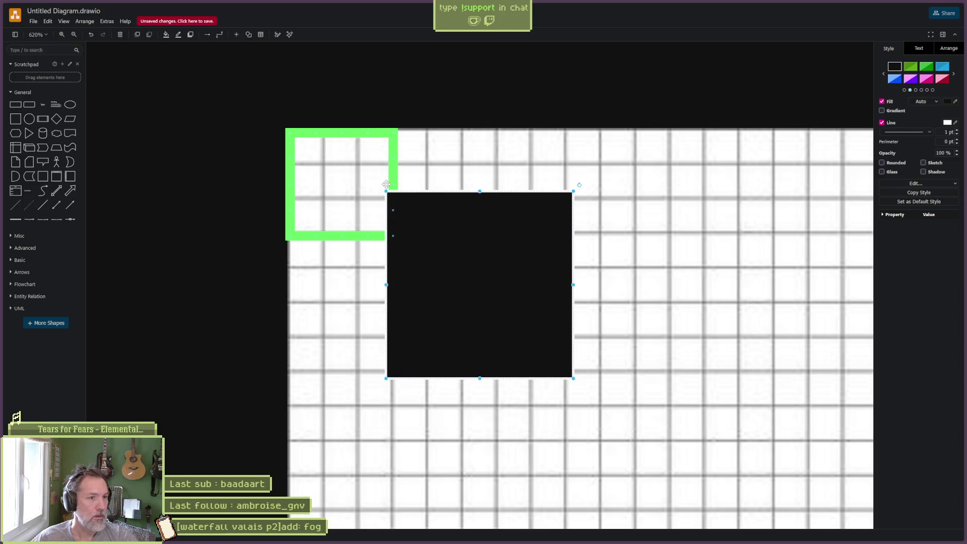
Make the black square an outline-free one-cell pixel, and copy the green frame one box right
click(881, 122)
mouse_move(387, 193)
mouse_down()
mouse_move(565, 368)
mouse_move(445, 238)
mouse_move(443, 215)
mouse_move(414, 215)
mouse_up()
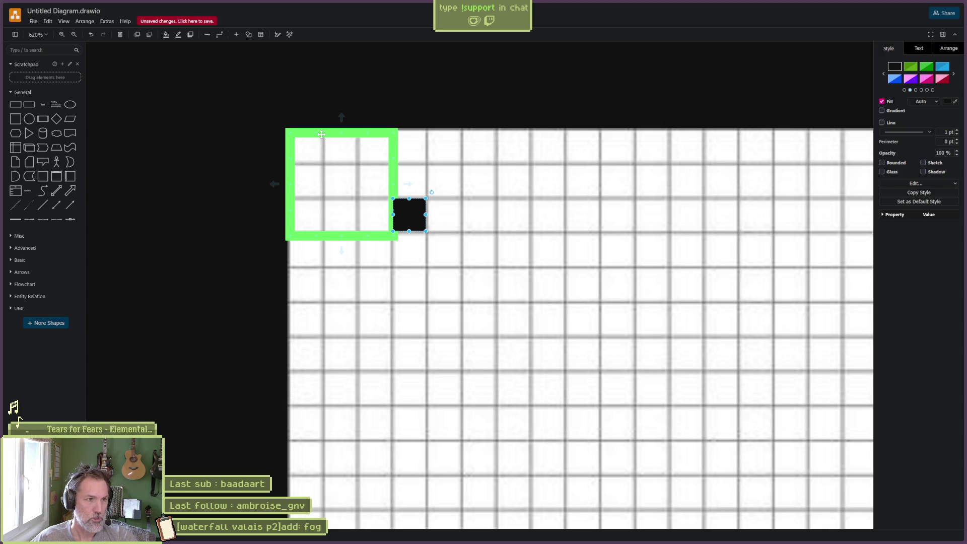
click(321, 134)
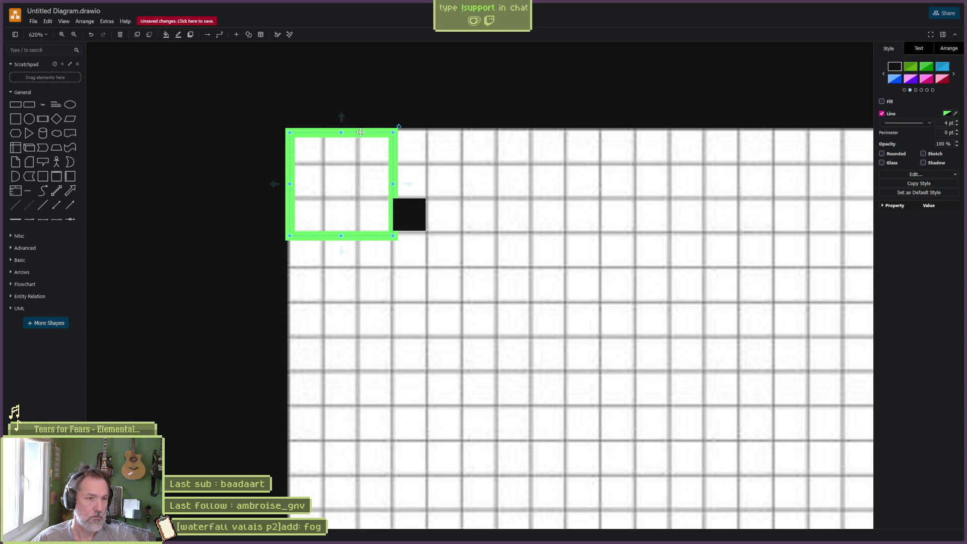
mouse_move(360, 132)
mouse_down()
mouse_move(487, 136)
mouse_move(467, 138)
mouse_move(480, 132)
mouse_up()
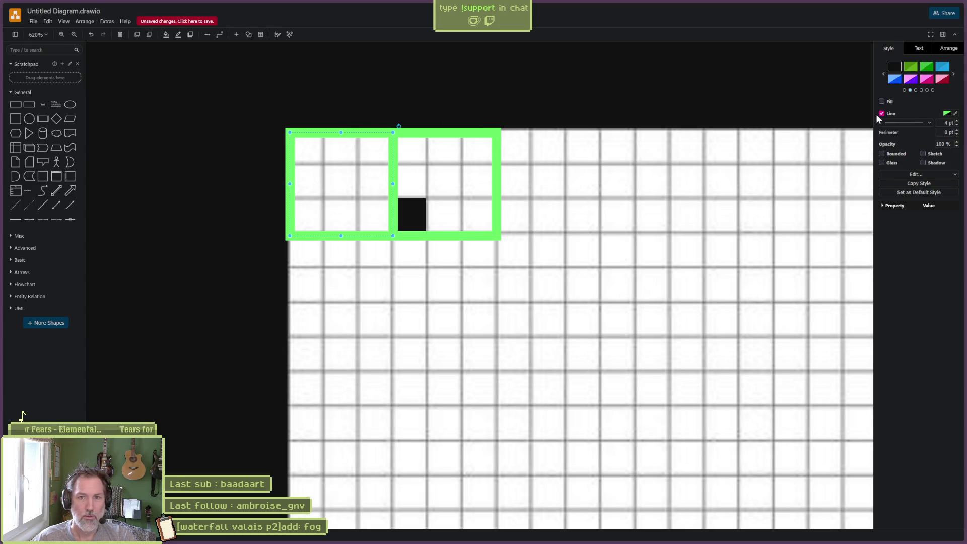
Change the left frame's outline to darker green 378A37 and compare it with the right frame
click(946, 113)
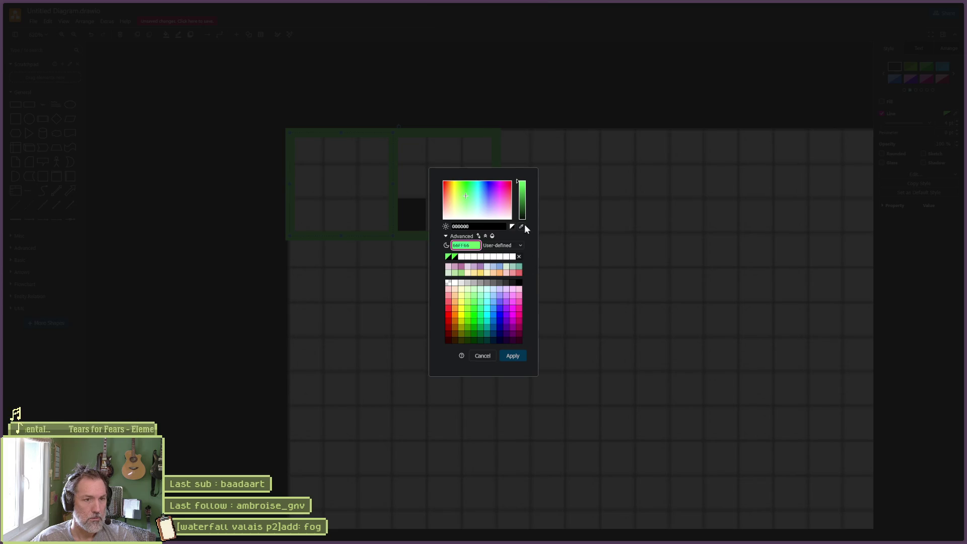
click(524, 198)
click(512, 356)
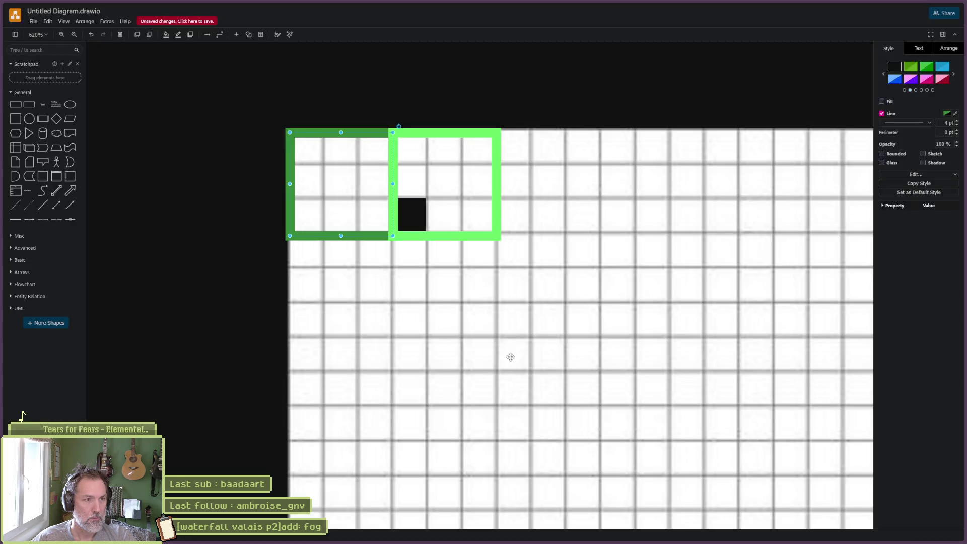
click(231, 202)
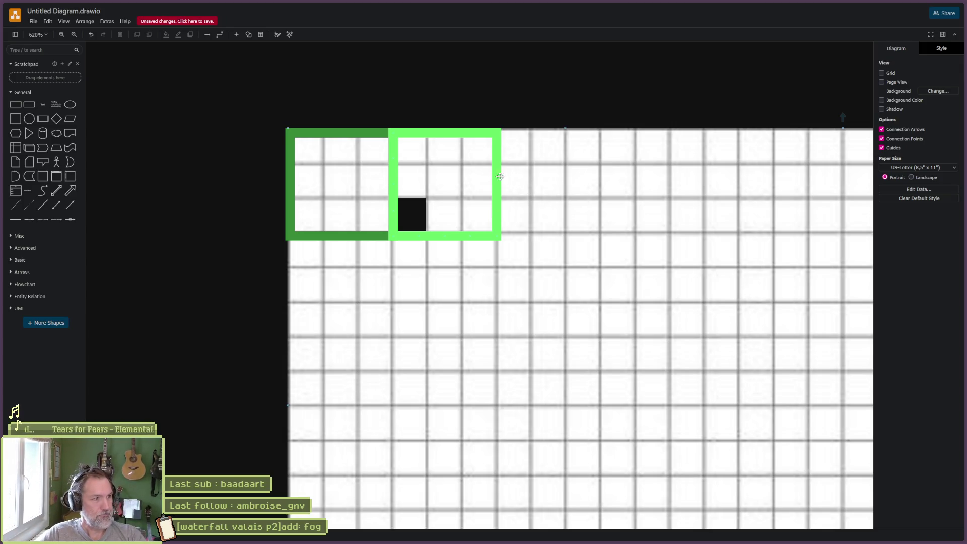
click(410, 222)
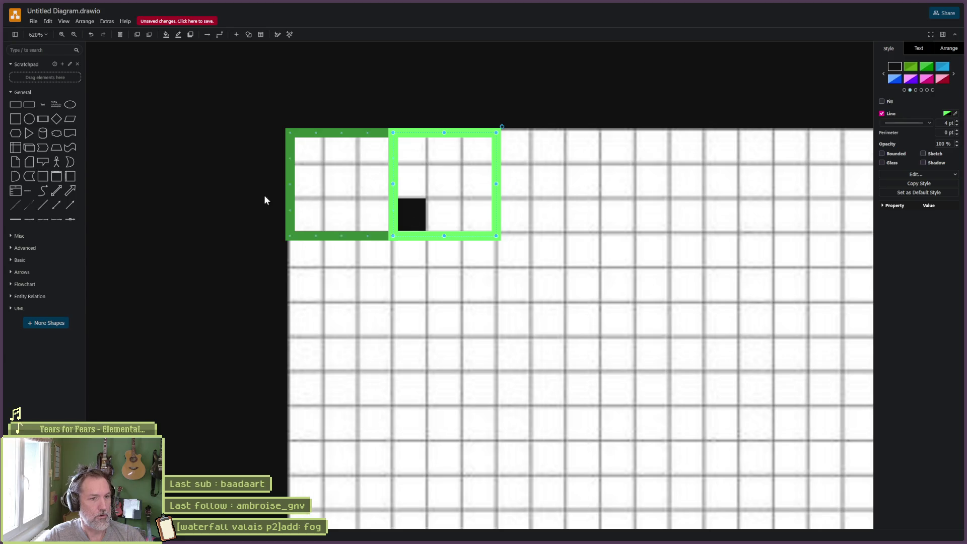
click(229, 193)
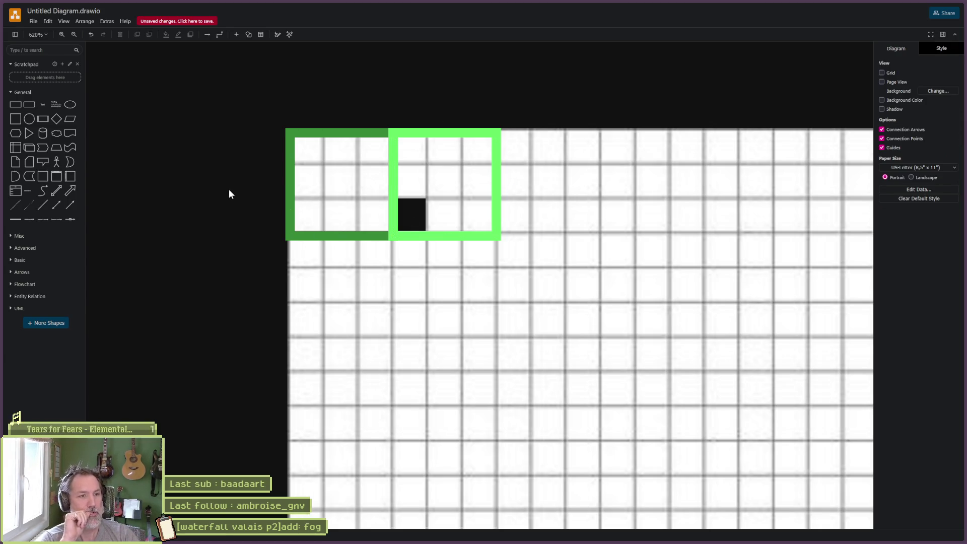
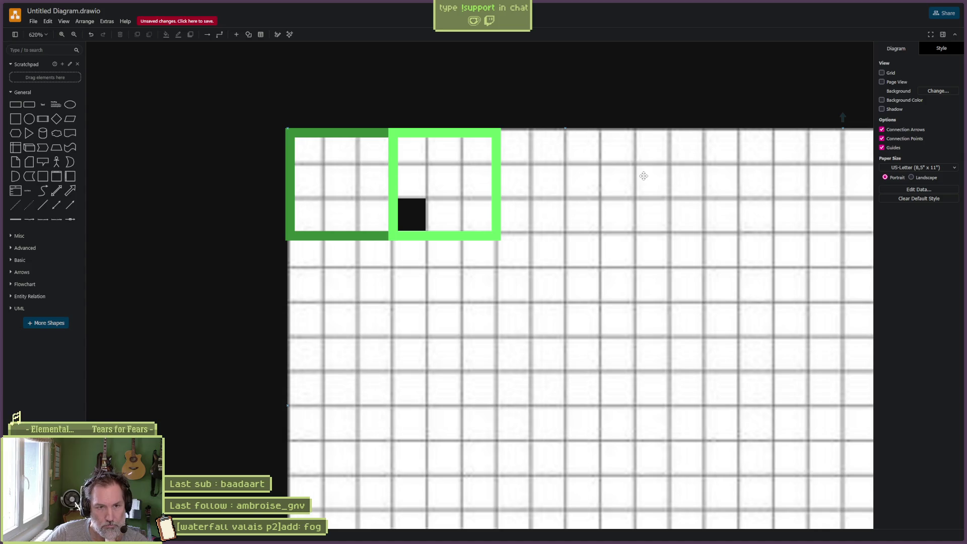
Minimize the draw.io window to reveal the Leonardo pixel canvas
mouse_move(931, 5)
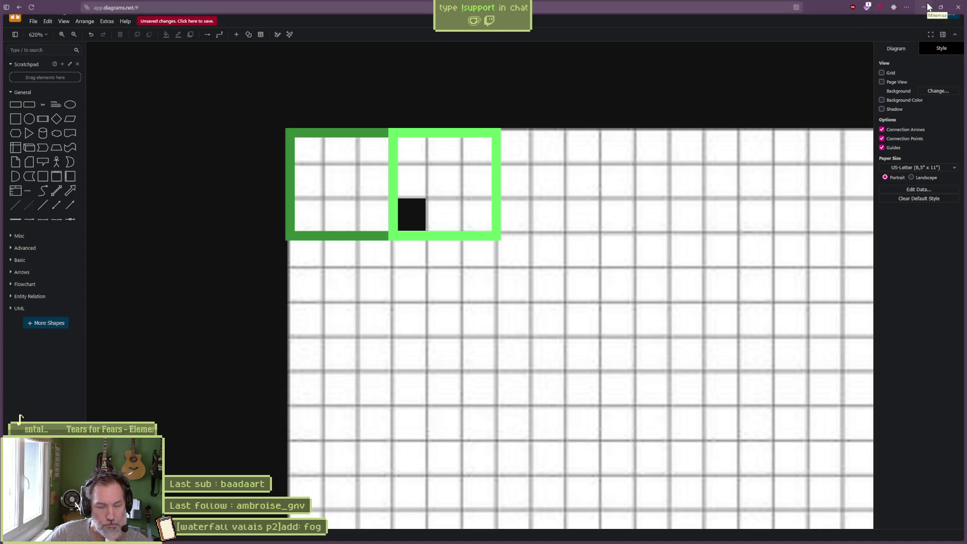
click(926, 6)
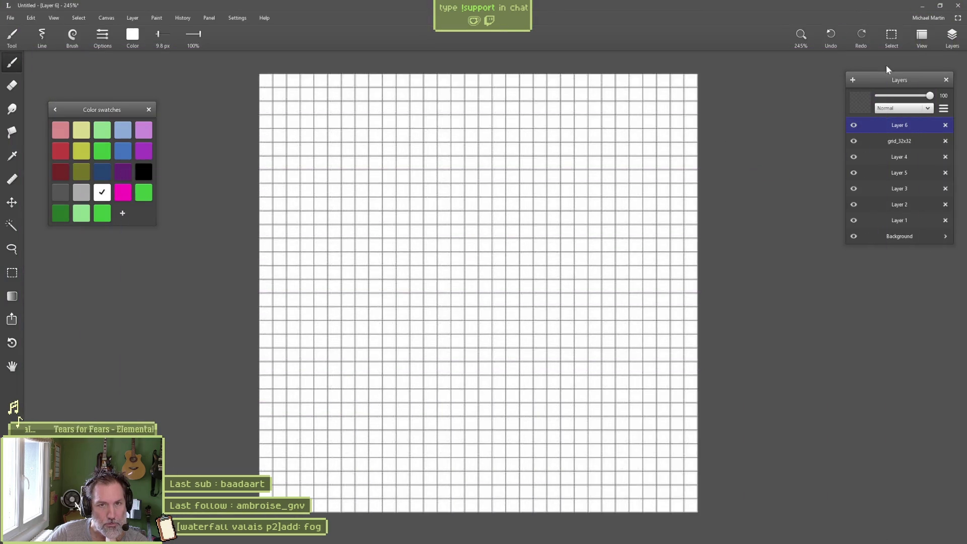
Minimize the Leonardo window so the Godot fog shader project shows
click(923, 6)
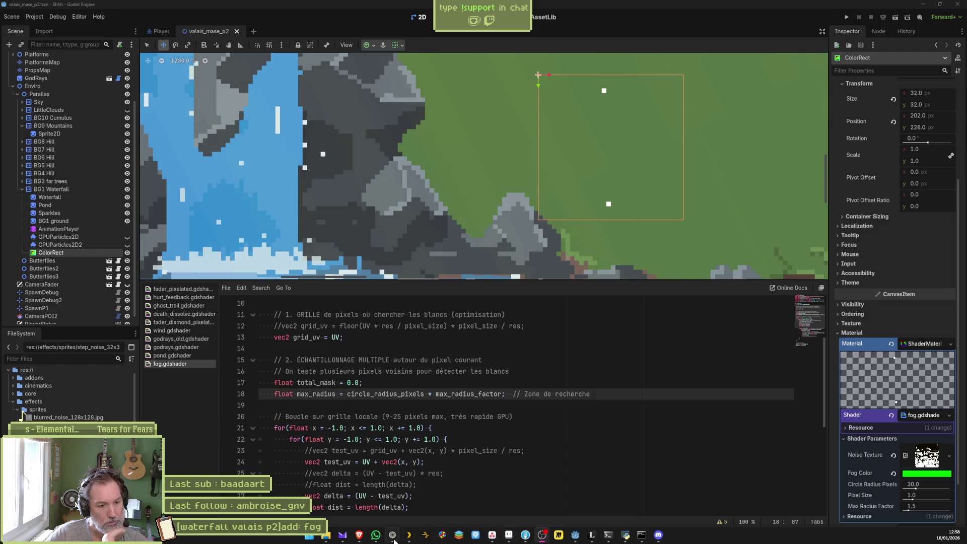
In the Perplexity tab, ask how a Godot shader can process 3x3 zones instead of individual pixels
click(491, 535)
click(17, 51)
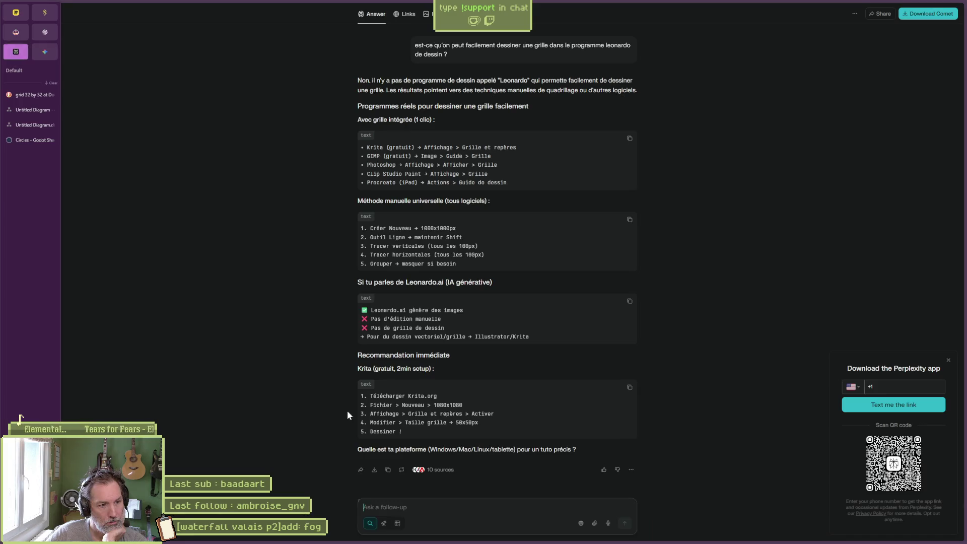
click(436, 507)
text(en s)
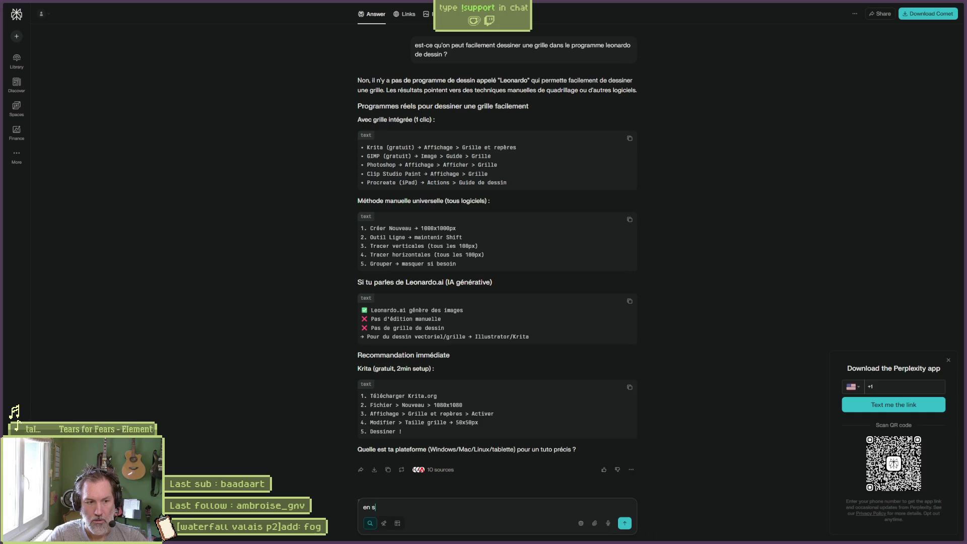
text(hader godot, cot tr )
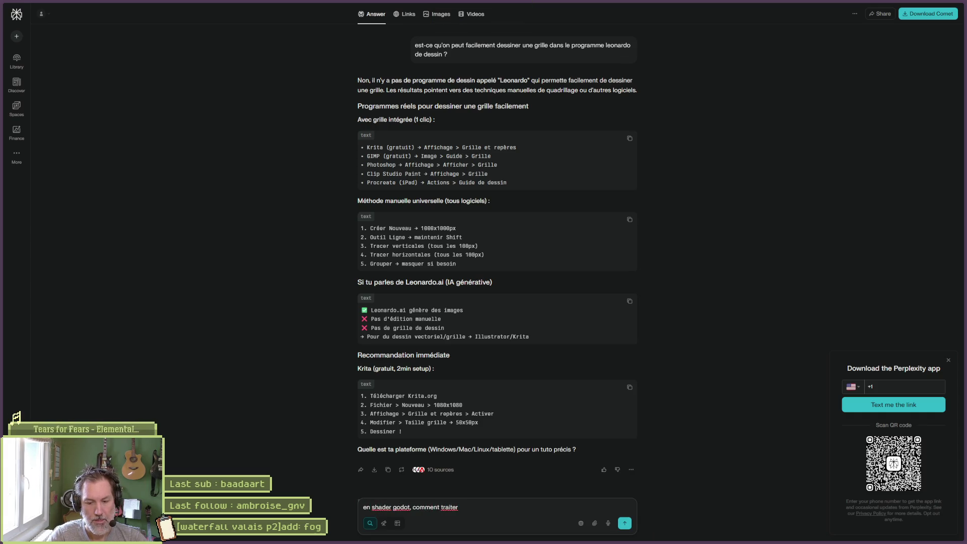
text(zone)
text(.)
text(3x3 pixels)
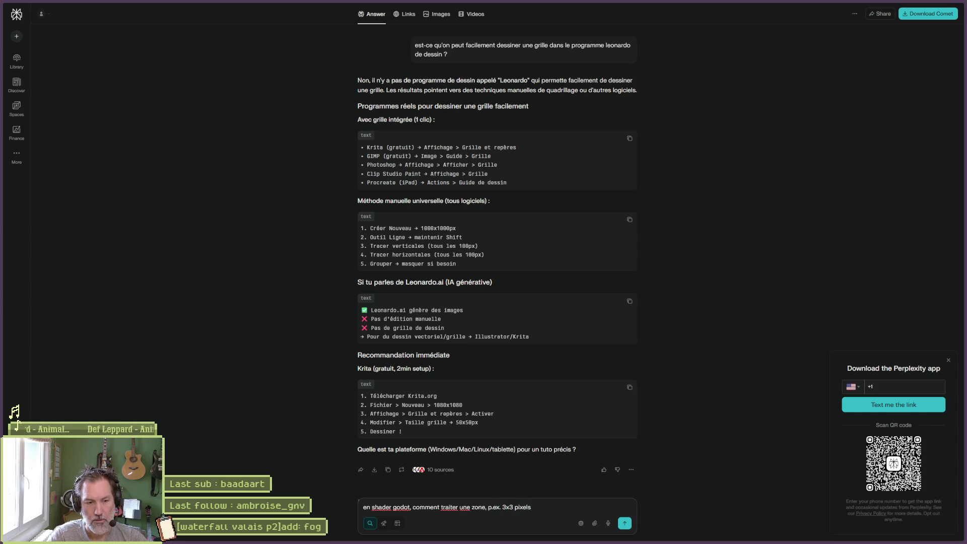
text( puis passer a l)
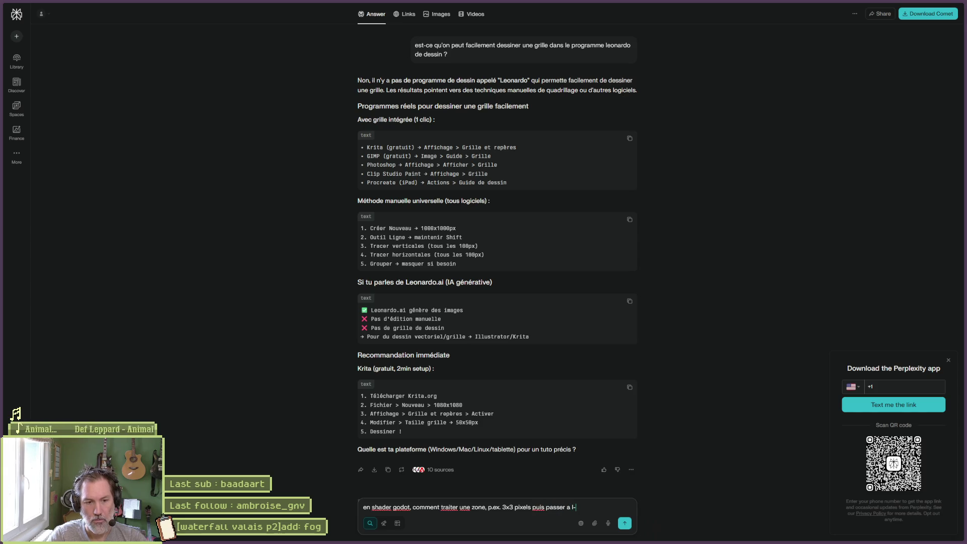
text(, )
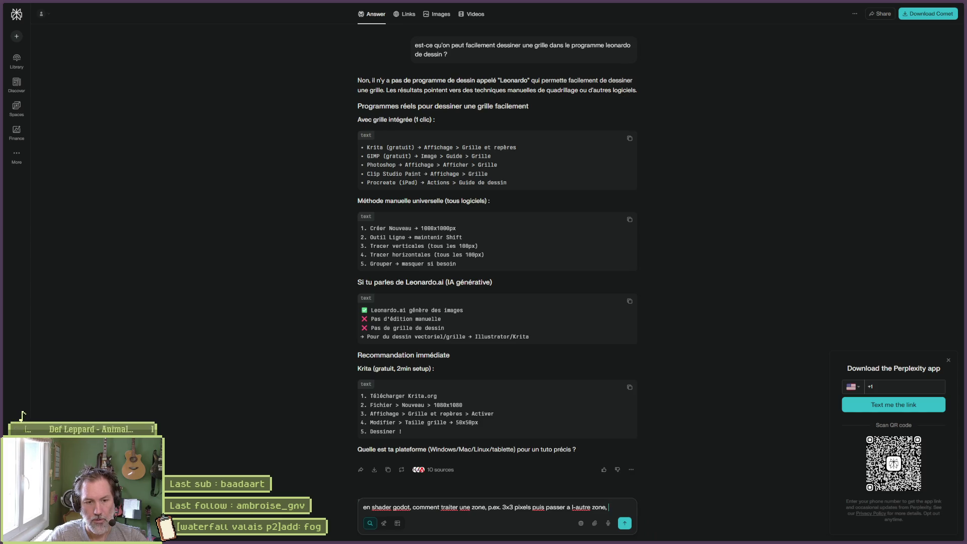
text(sans pas)
text(iter)
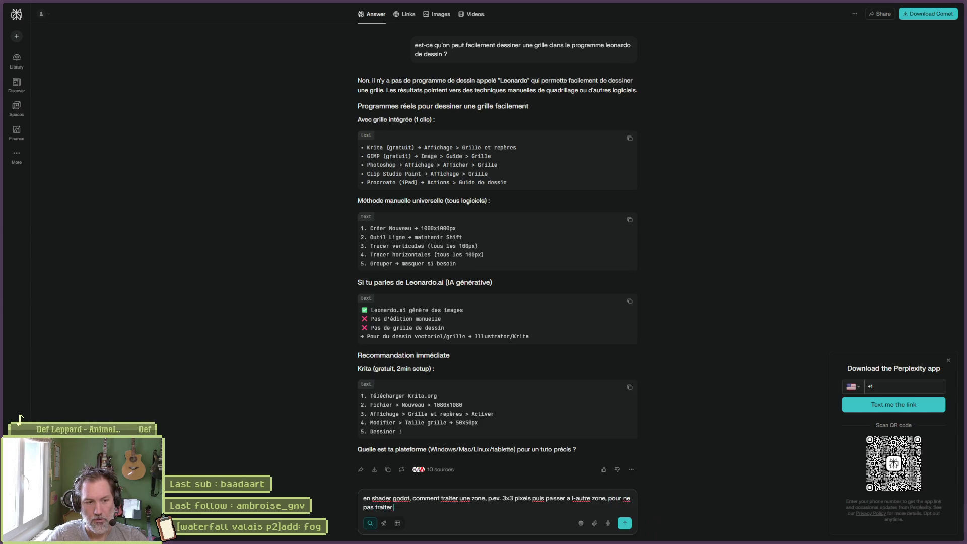
text( tous les pixels)
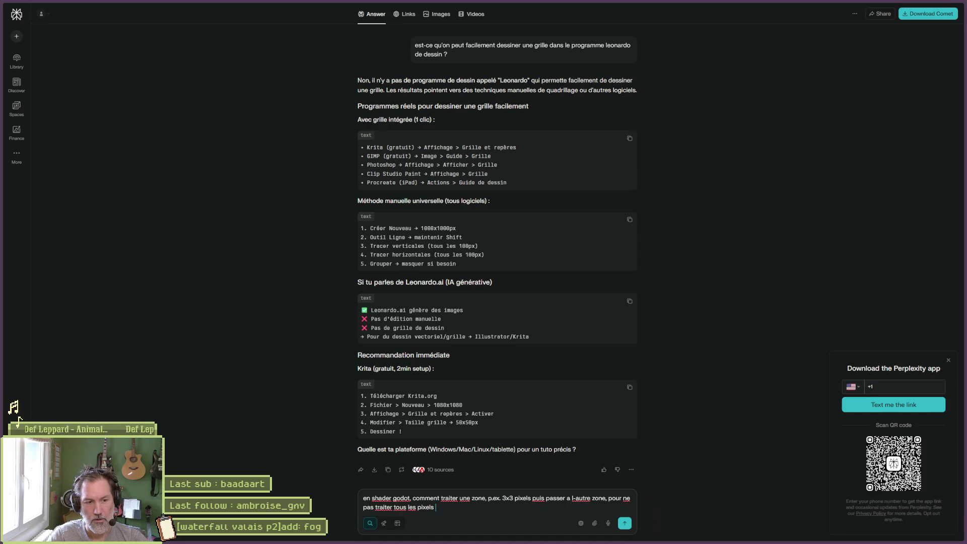
text(iduellement)
key(Return)
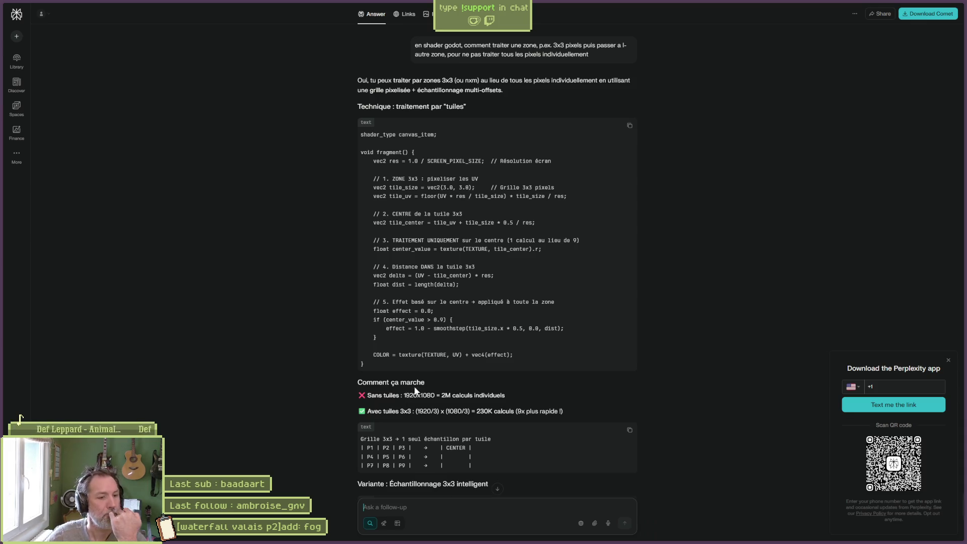
Scroll through Perplexity's answer showing the 3x3 tile shader code and its ~9x speed estimate
scroll(649, 304, down, 3)
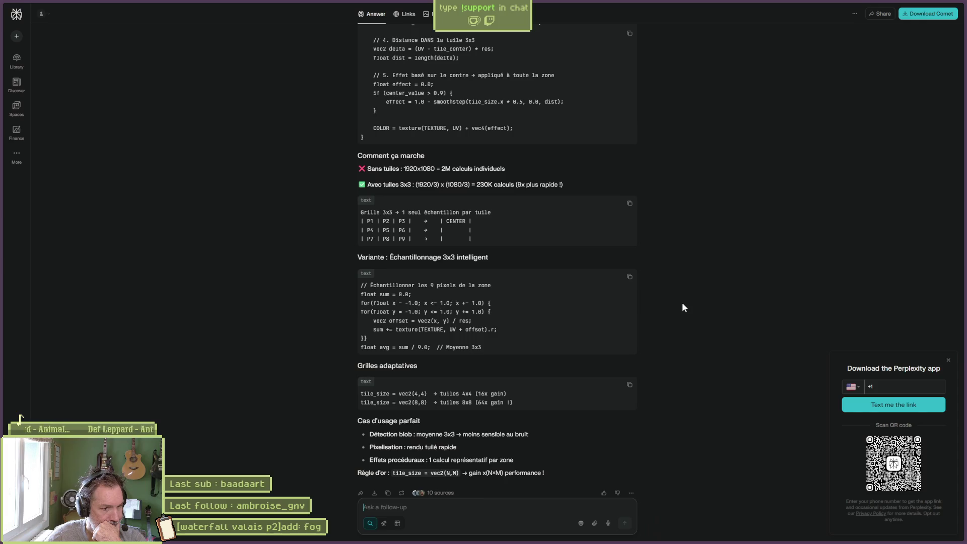
scroll(682, 308, down, 3)
Select the tile_uv flooring expression in Perplexity's answer, then return to Godot
scroll(682, 307, up, 8)
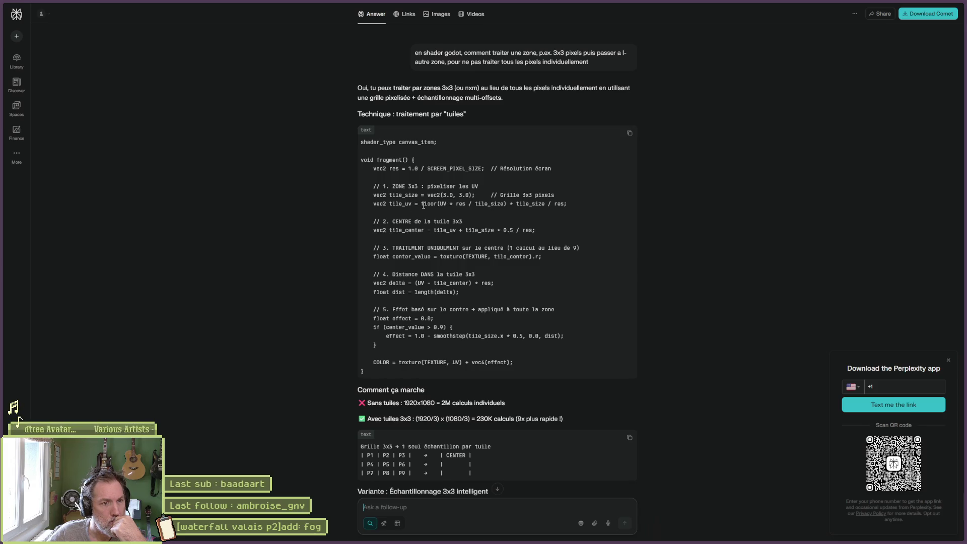
drag(421, 204, 574, 203)
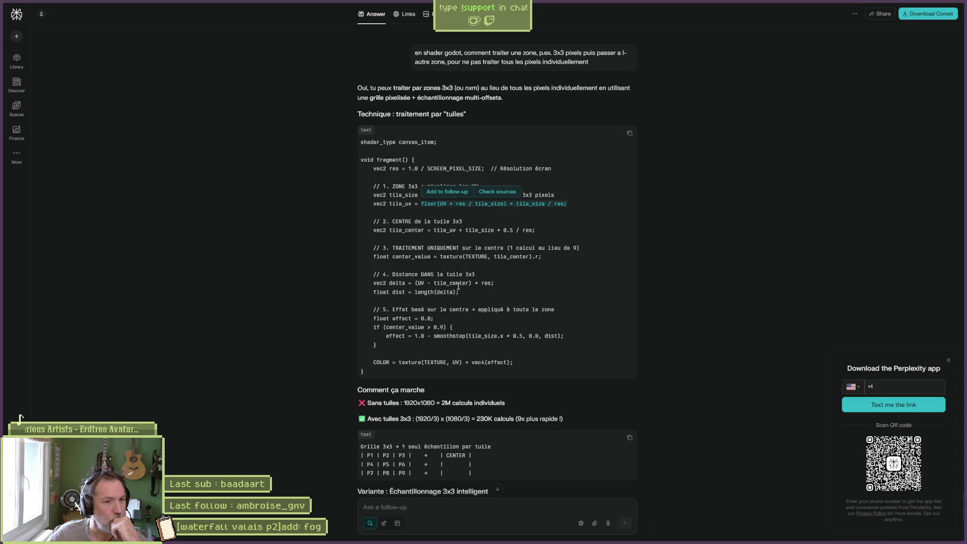
mouse_move(525, 541)
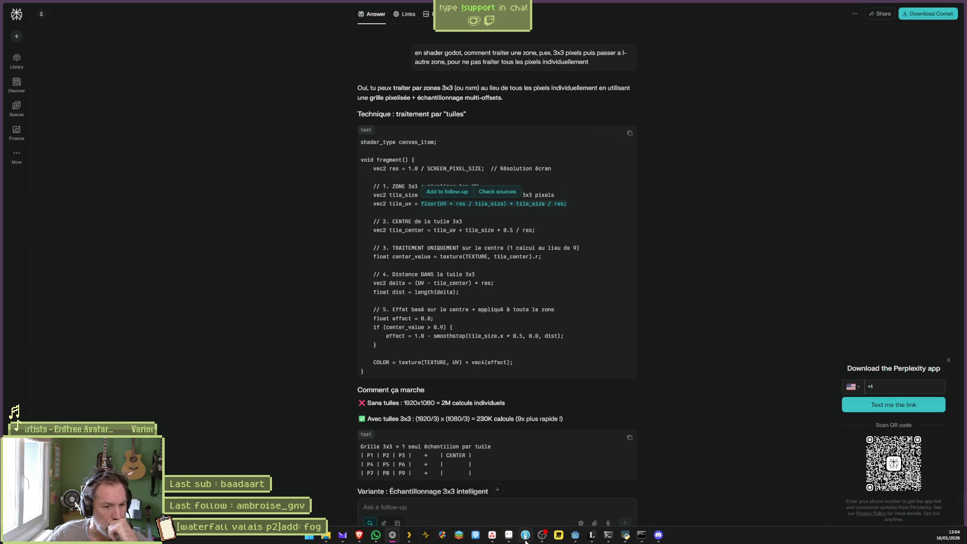
click(574, 534)
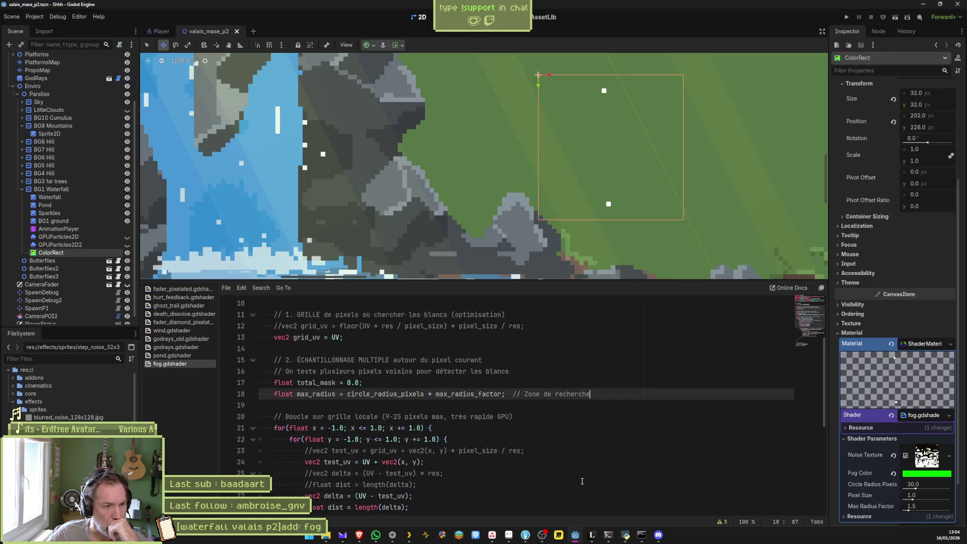
Replace all of fog.gdshader's code with the pasted 3x3 tile-based shader
scroll(574, 481, down, 7)
scroll(559, 477, up, 5)
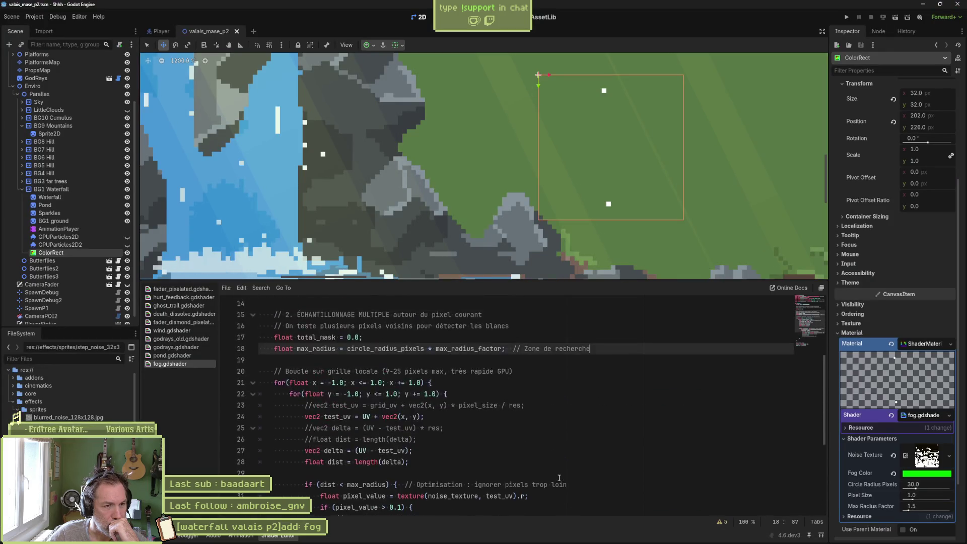
scroll(559, 477, up, 4)
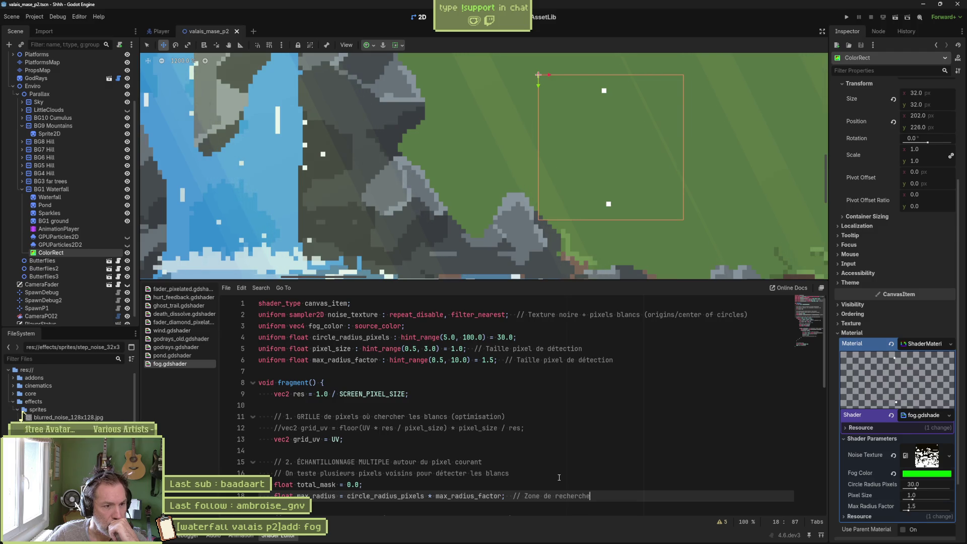
click(560, 359)
key(ctrl+a)
key(ctrl+v)
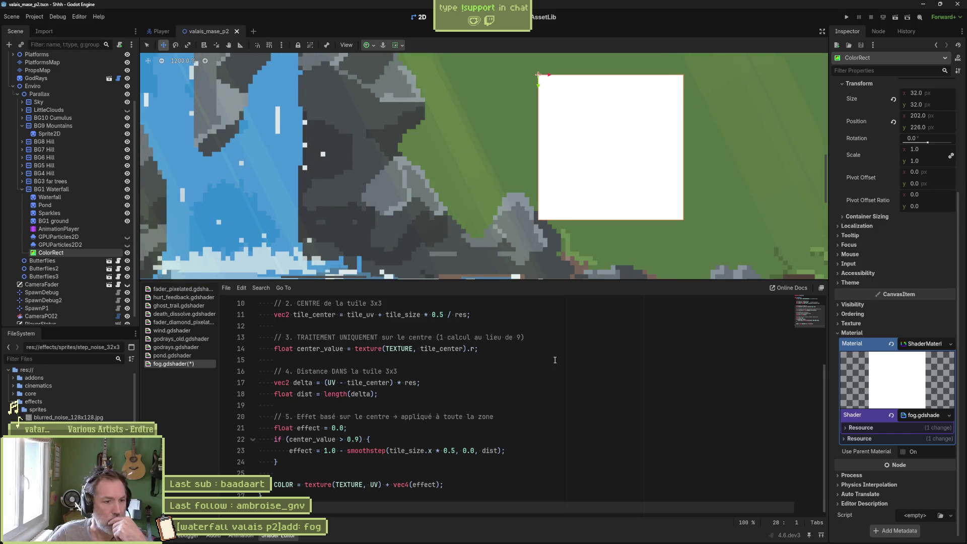
Review the new code and highlight center_value to trace its uses
scroll(523, 364, up, 3)
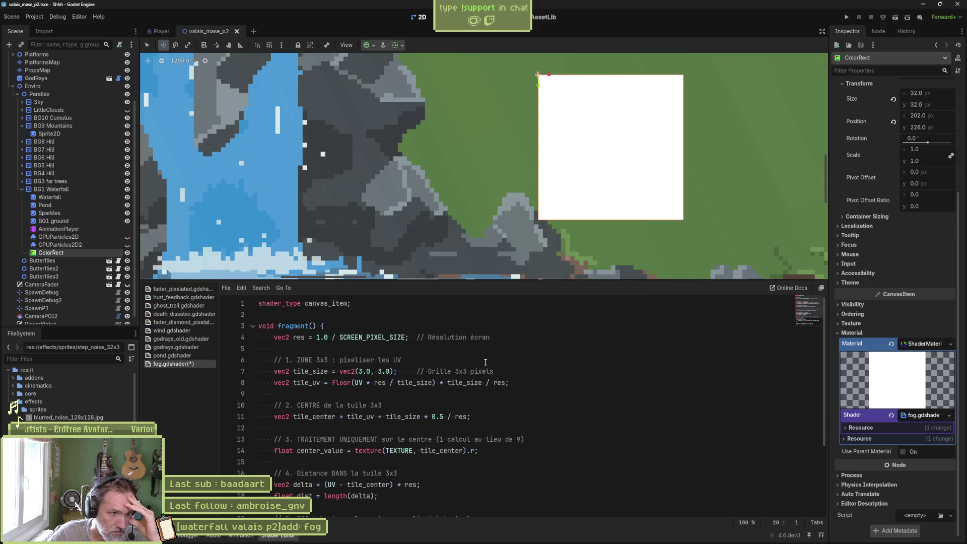
scroll(484, 363, down, 1)
scroll(465, 378, down, 1)
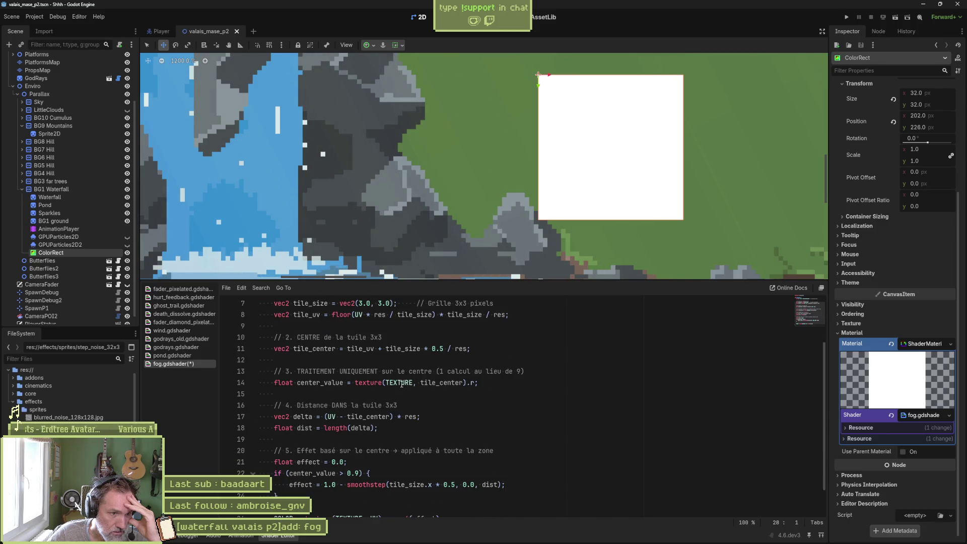
double_click(341, 383)
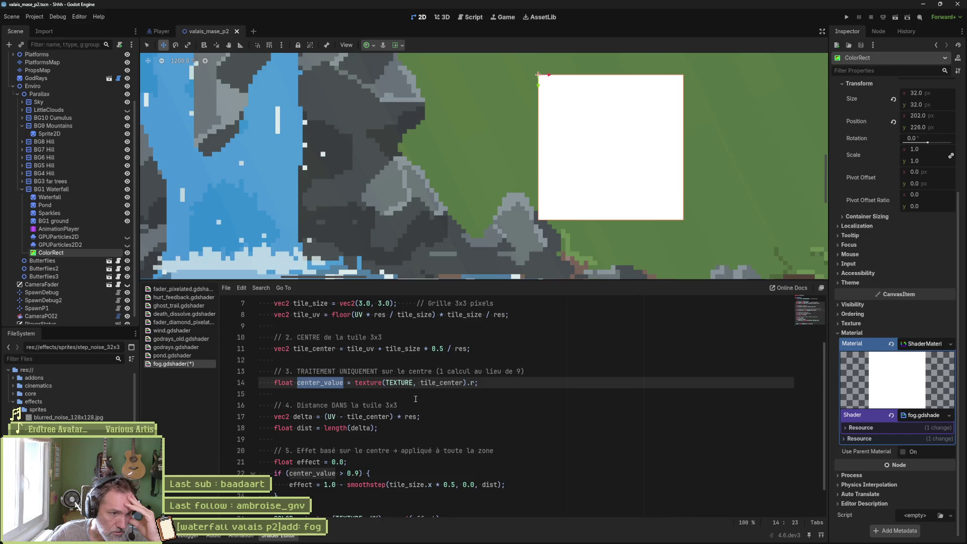
scroll(403, 396, down, 1)
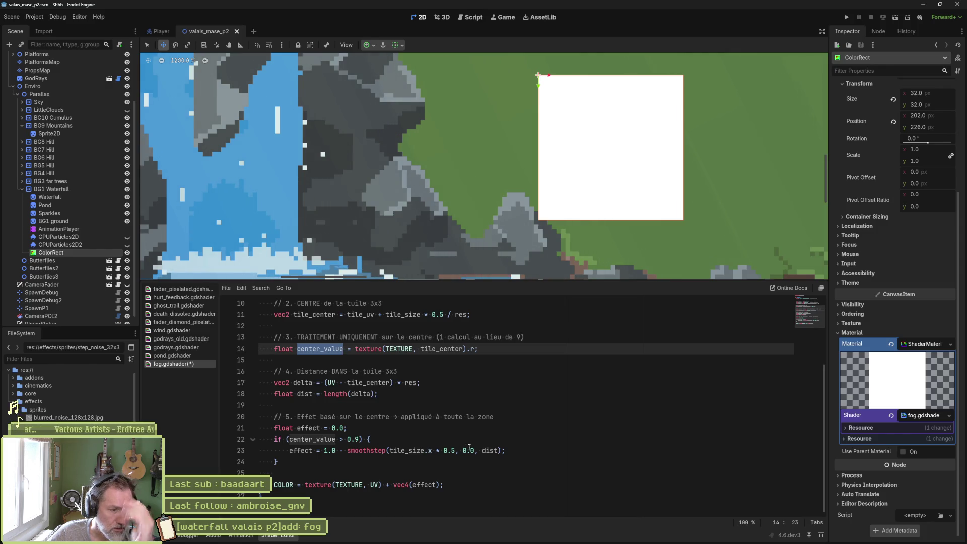
Copy the final COLOR assignment into the threshold if block, indent it, and save
click(456, 481)
triple_click(456, 480)
key(ctrl+c)
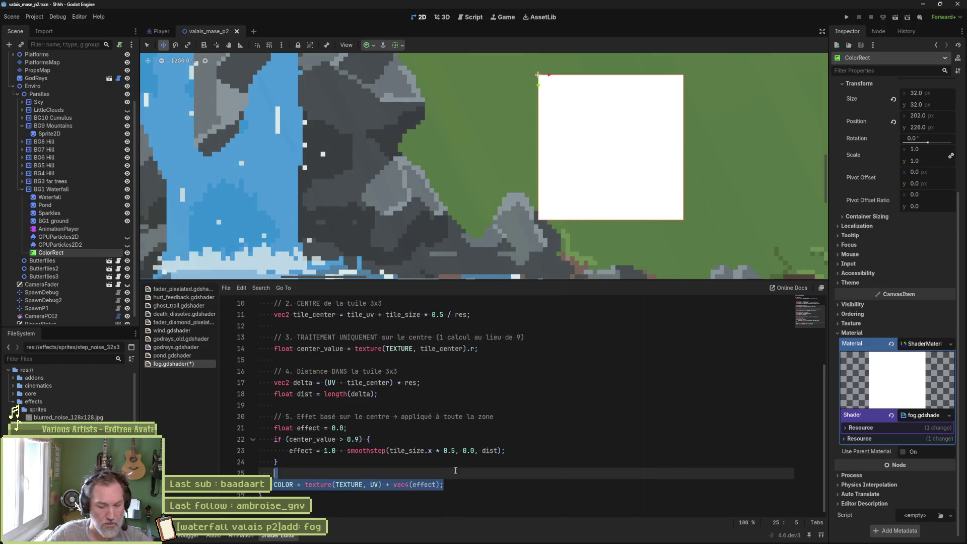
click(535, 450)
key(Return)
key(ctrl+v)
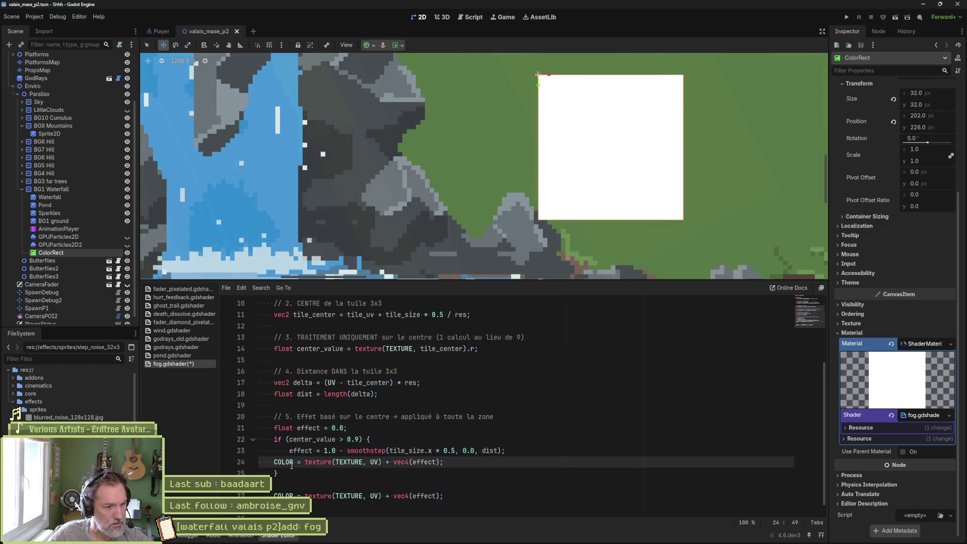
key(Home)
key(Tab)
key(ctrl+s)
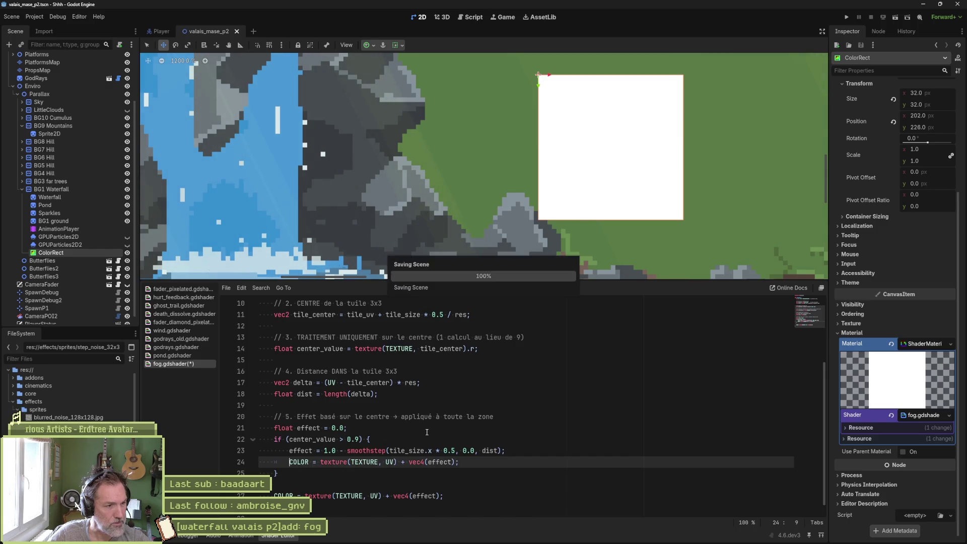
Fix the smoothstep typo and set the if block's COLOR to vec4(1.0, 0.0, 0.0, 1.0), then save
click(374, 450)
text(s)
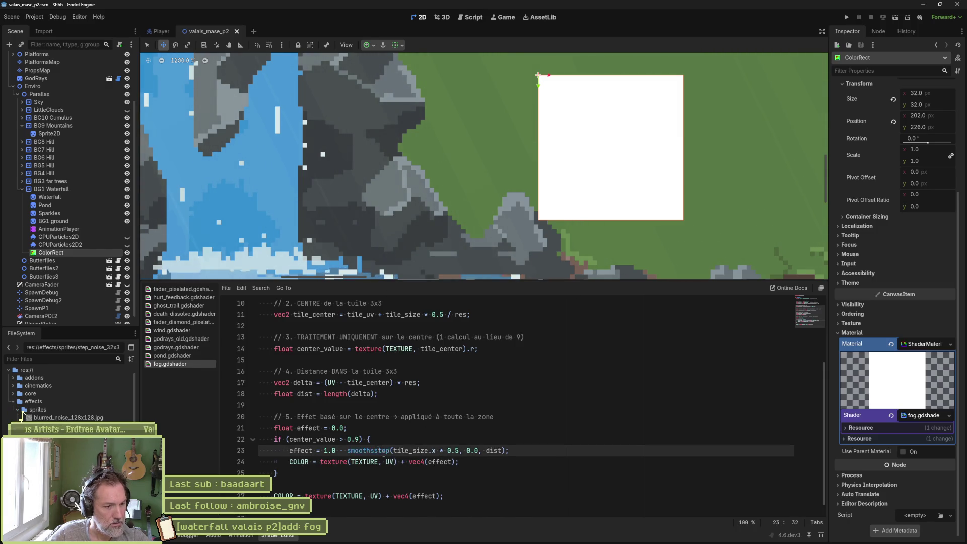
key(BackSpace)
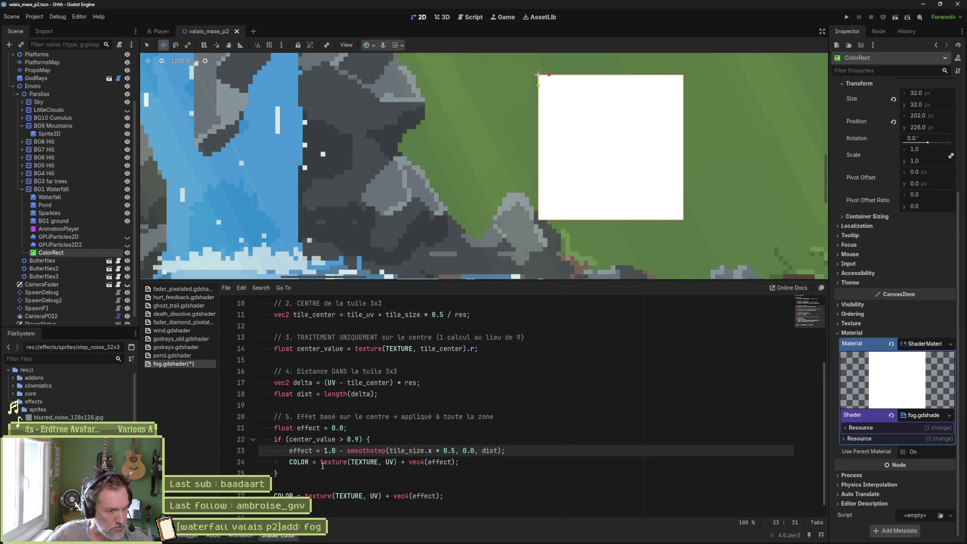
drag(320, 462, 451, 462)
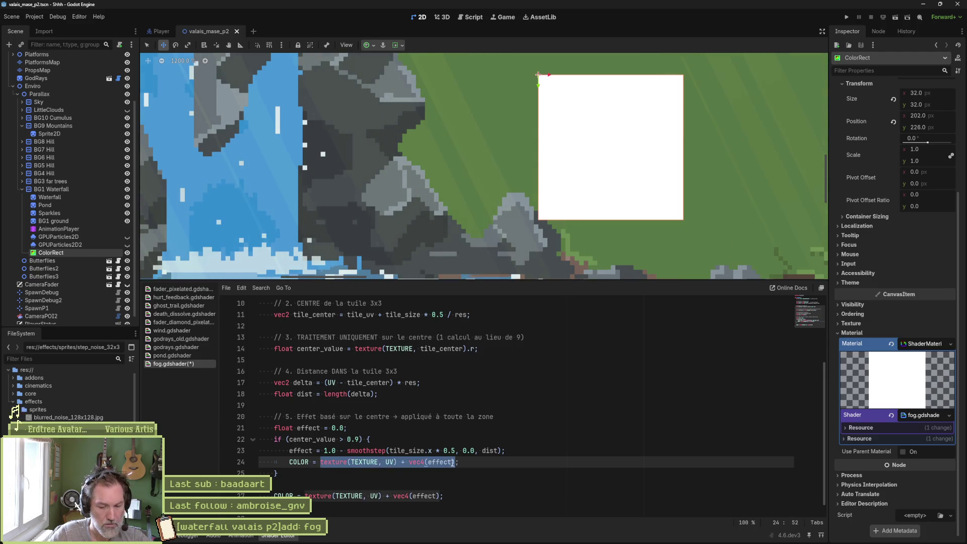
text(vec4)
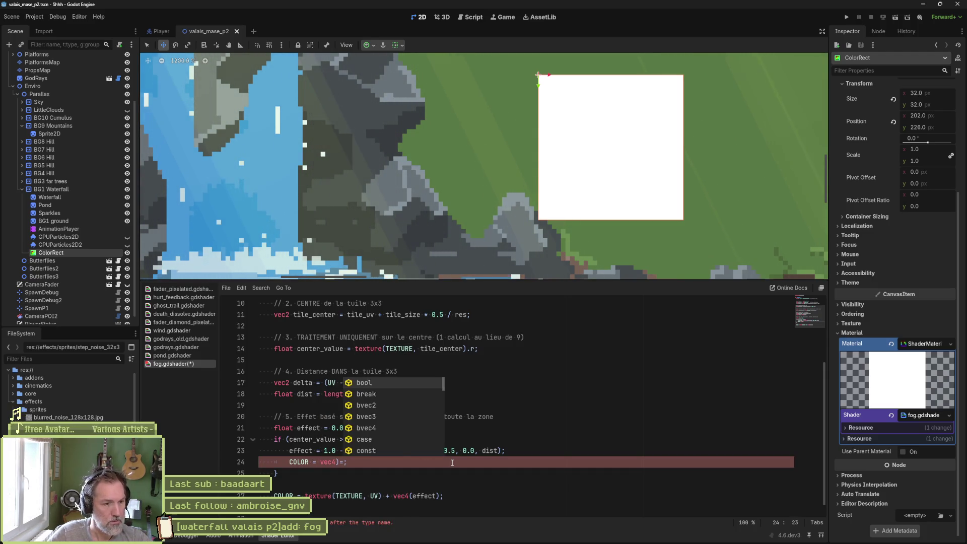
text((1.0, )
text(0.0, 0.)
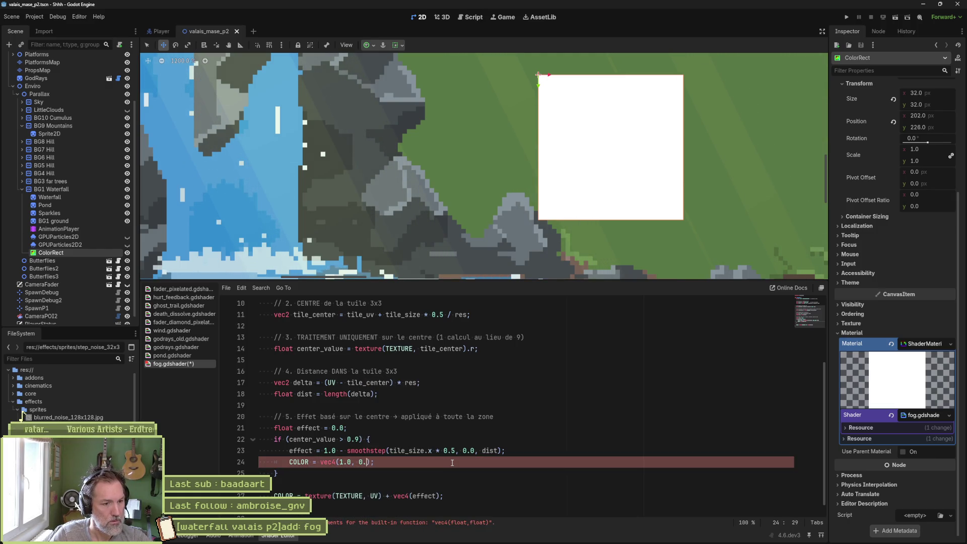
text(0, 1.0)
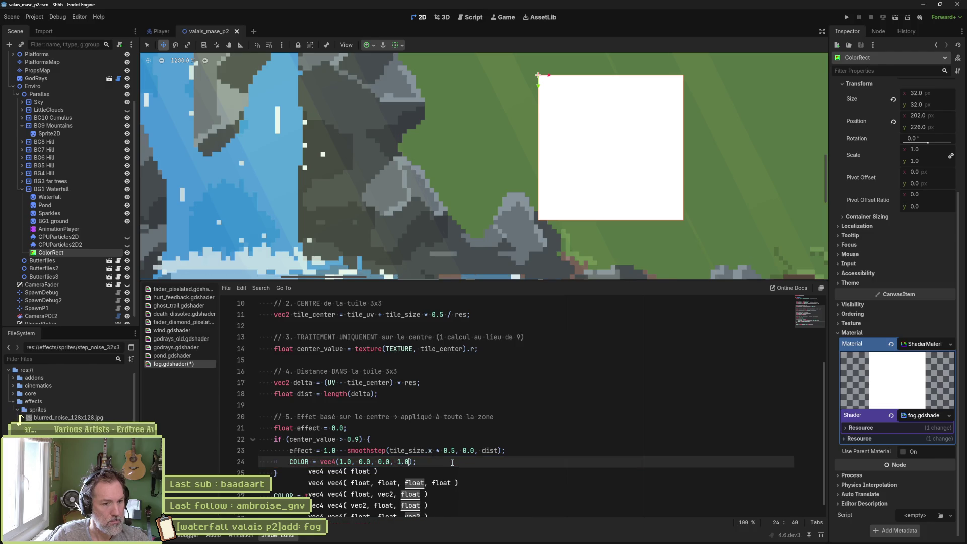
key(ctrl+s)
Comment out the final COLOR assignment on line 27
click(450, 475)
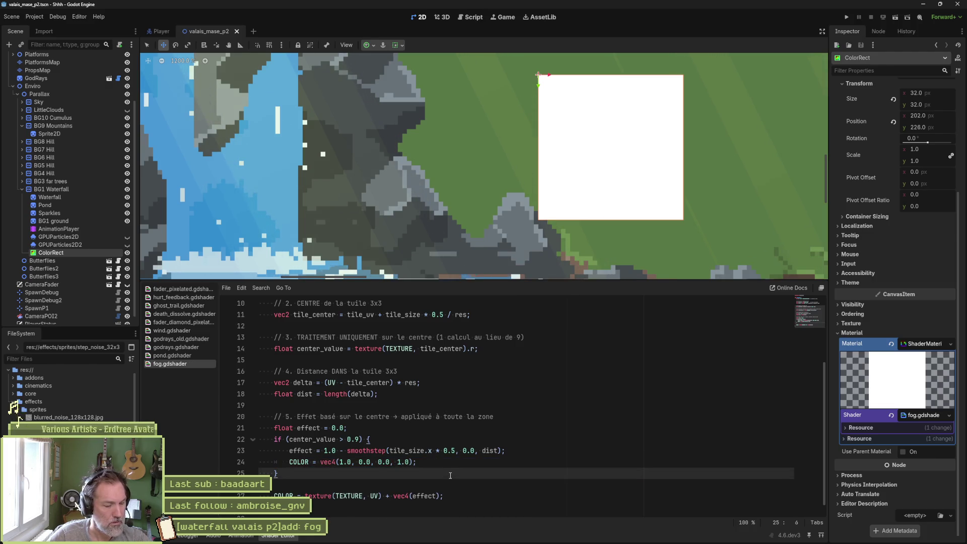
text(d)
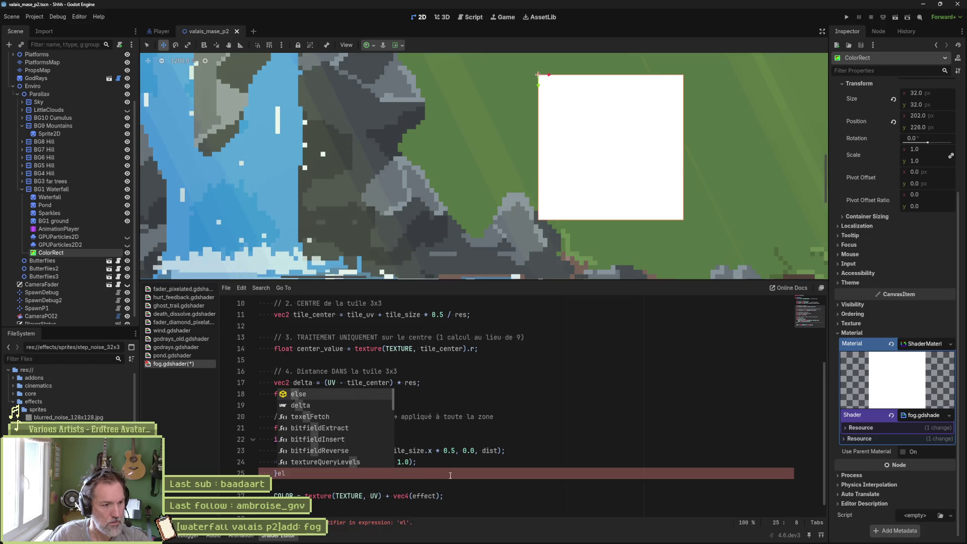
key(BackSpace)
key(Down)
key(Down)
key(ctrl+k)
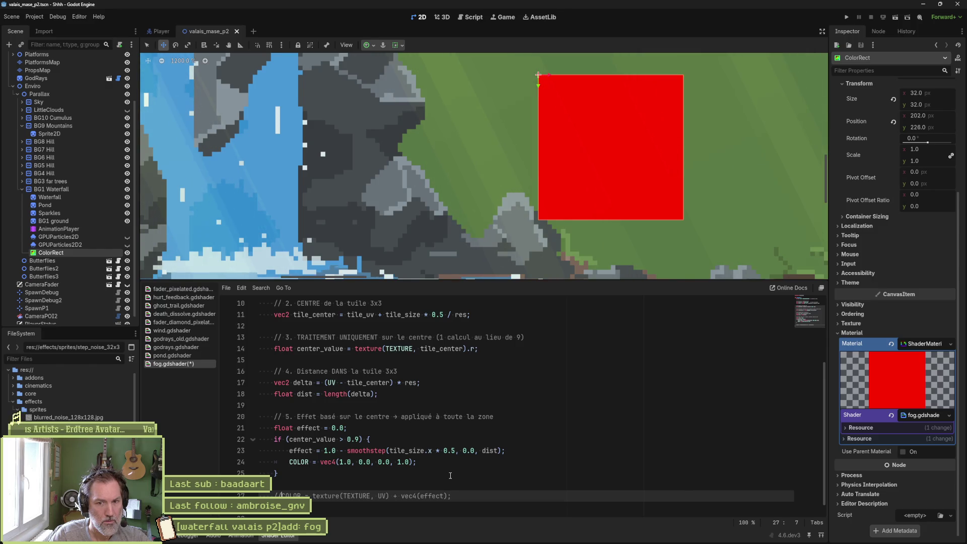
key(ctrl+Home)
key(Down)
key(Down)
key(Down)
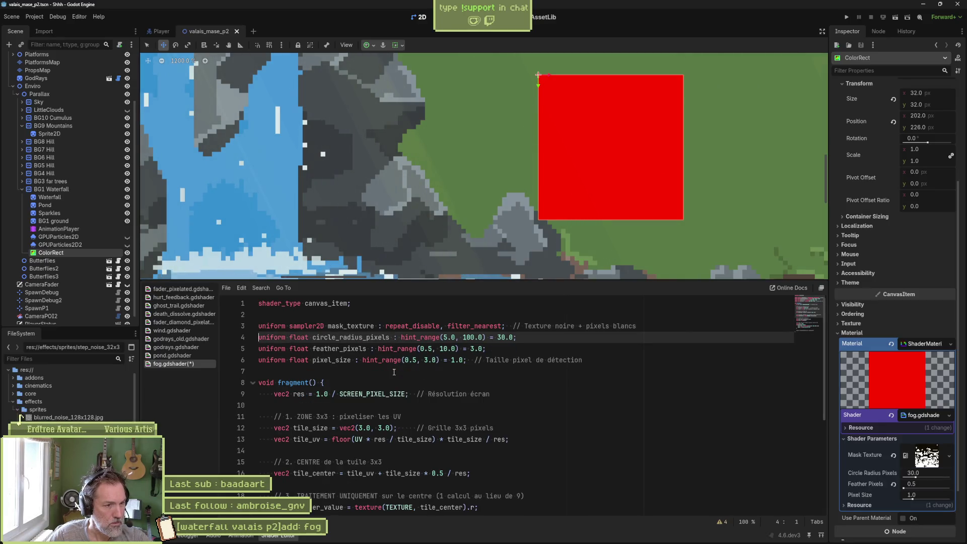
Delete the feather_pixels uniform line and save the shader
key(Down)
key(ctrl+shift+k)
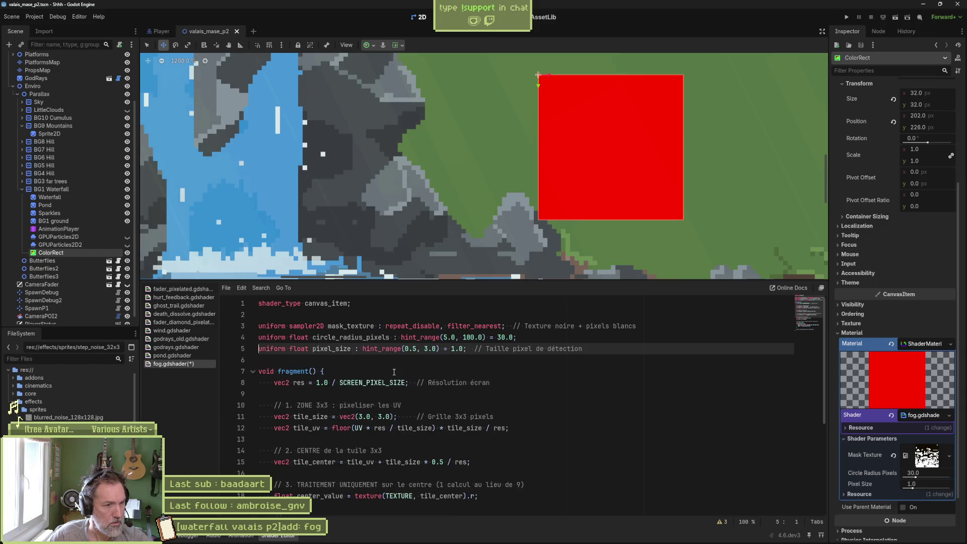
key(ctrl+s)
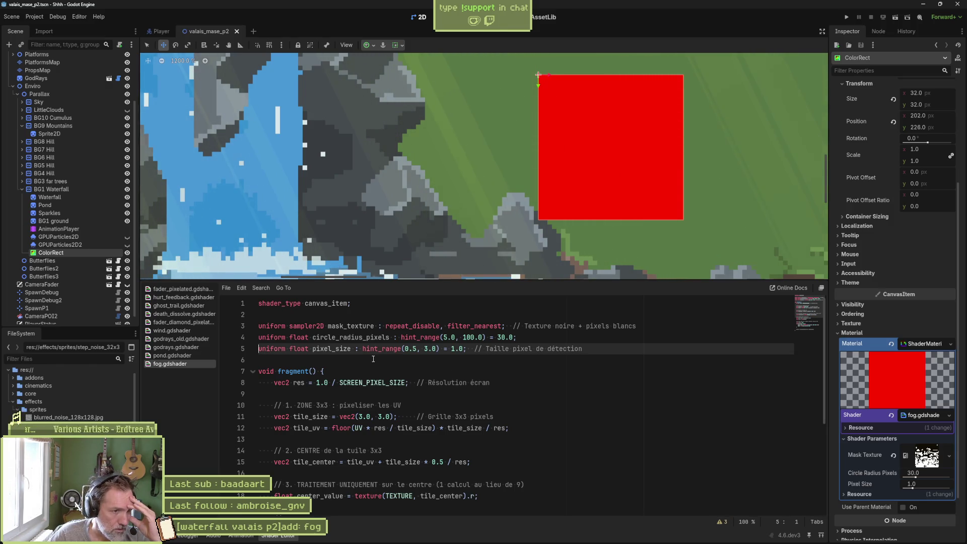
Rename the mask_texture uniform to noise_texture, save, and select circle_radius_pixels
click(360, 326)
double_click(360, 326)
click(332, 325)
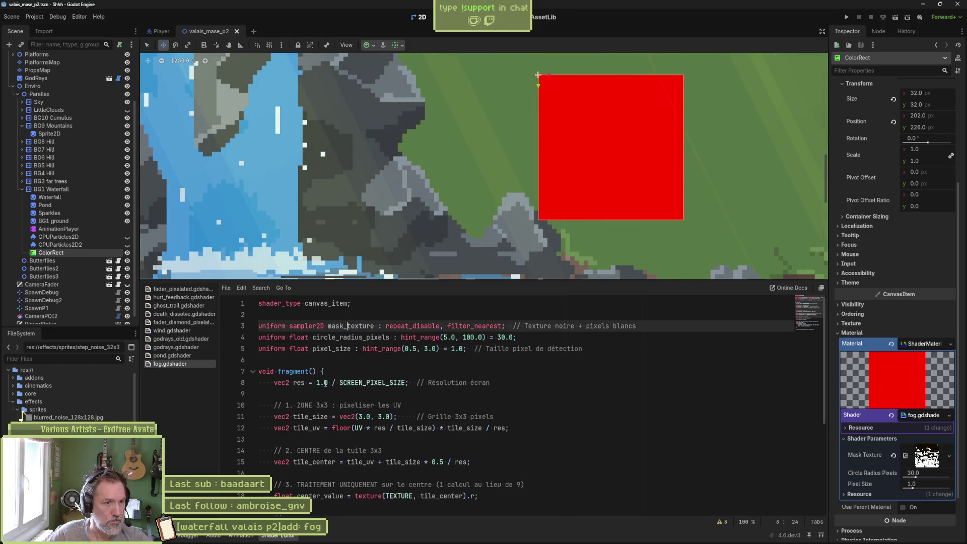
key(Delete)
key(Delete)
key(Delete)
key(BackSpace)
text(noise)
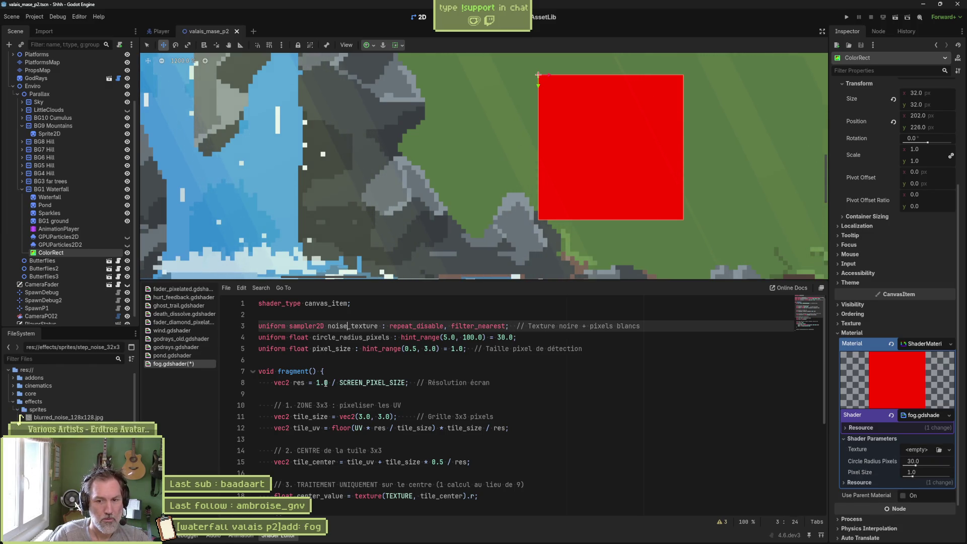
key(ctrl+s)
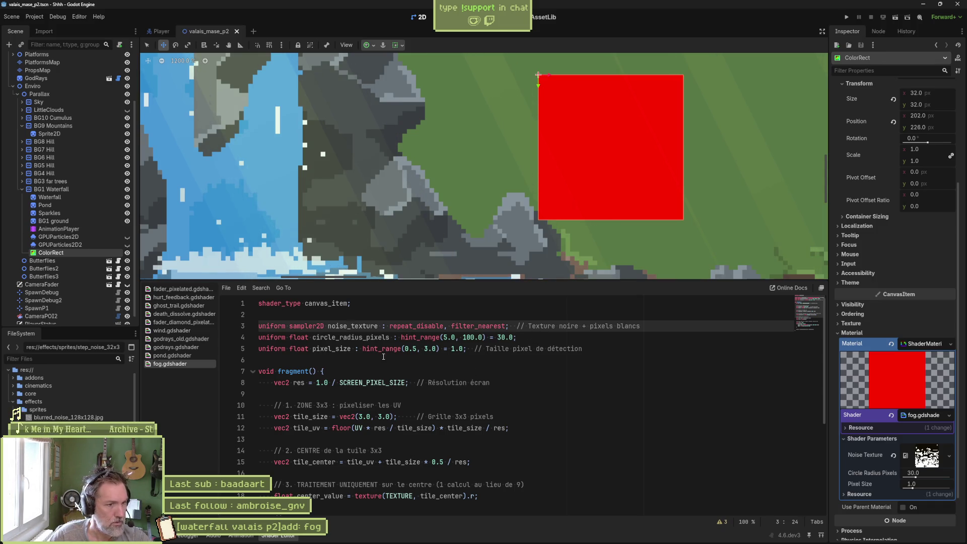
mouse_move(389, 338)
mouse_down()
mouse_move(312, 338)
mouse_move(363, 338)
mouse_up()
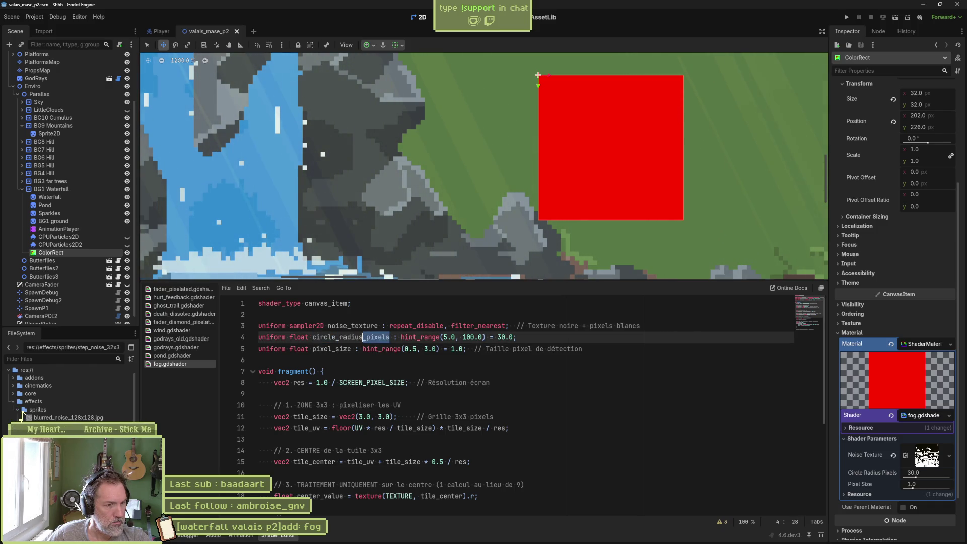
Edit the circle_radius_pixels uniform's default value and hint range
click(503, 337)
key(BackSpace)
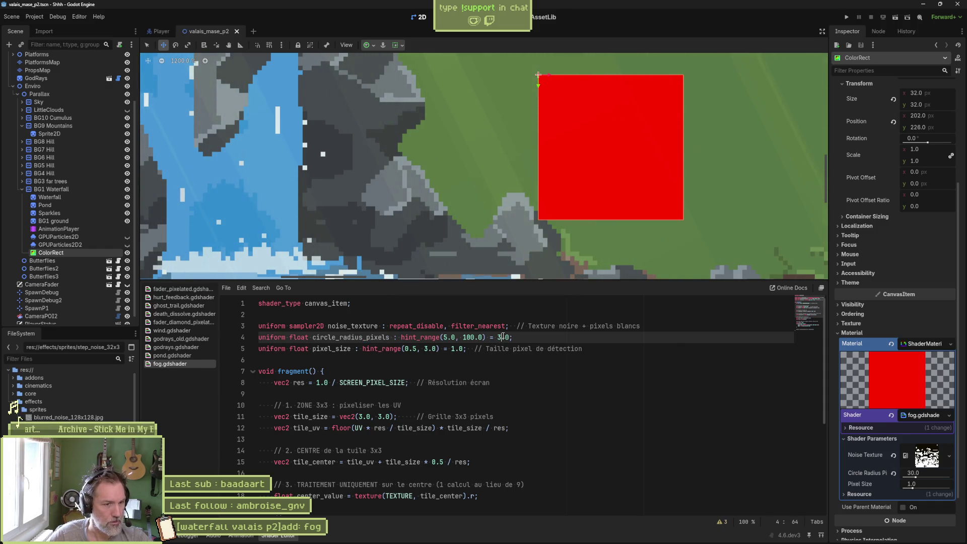
click(446, 337)
text(3)
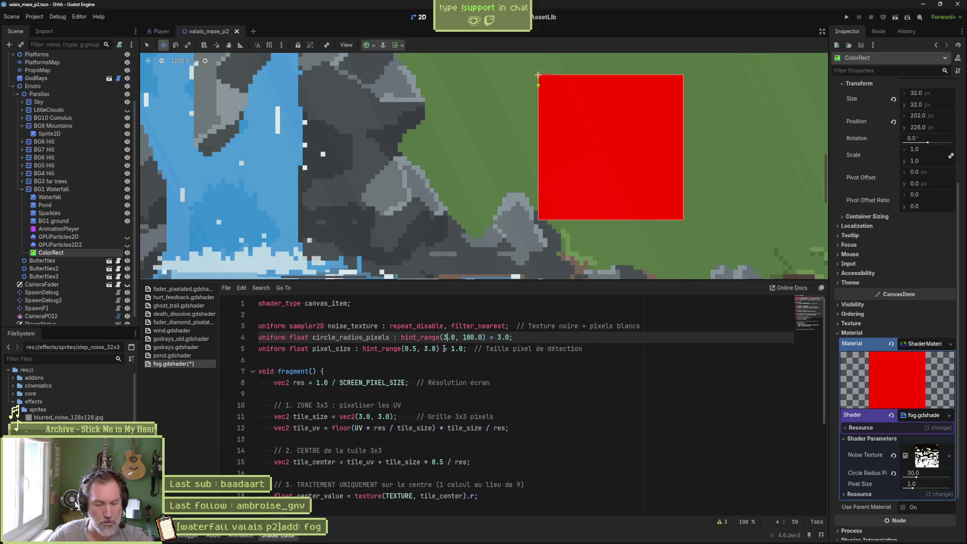
click(464, 339)
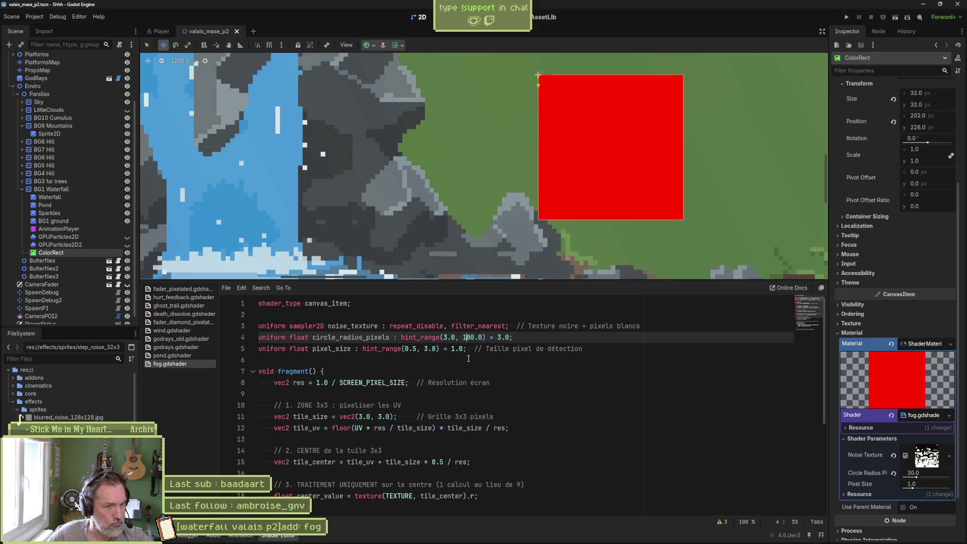
Check where pixel_size and res are used, then delete the pixel_size uniform line
double_click(344, 350)
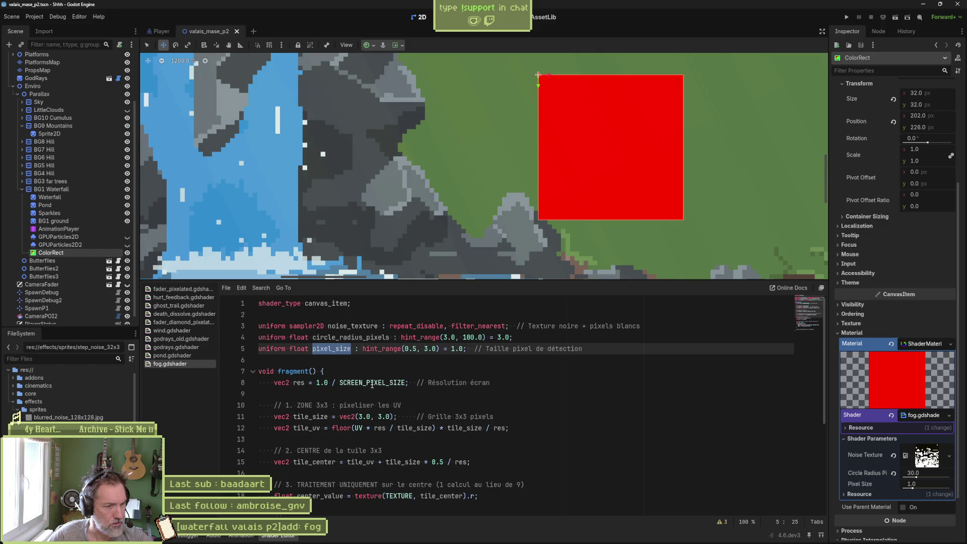
double_click(299, 382)
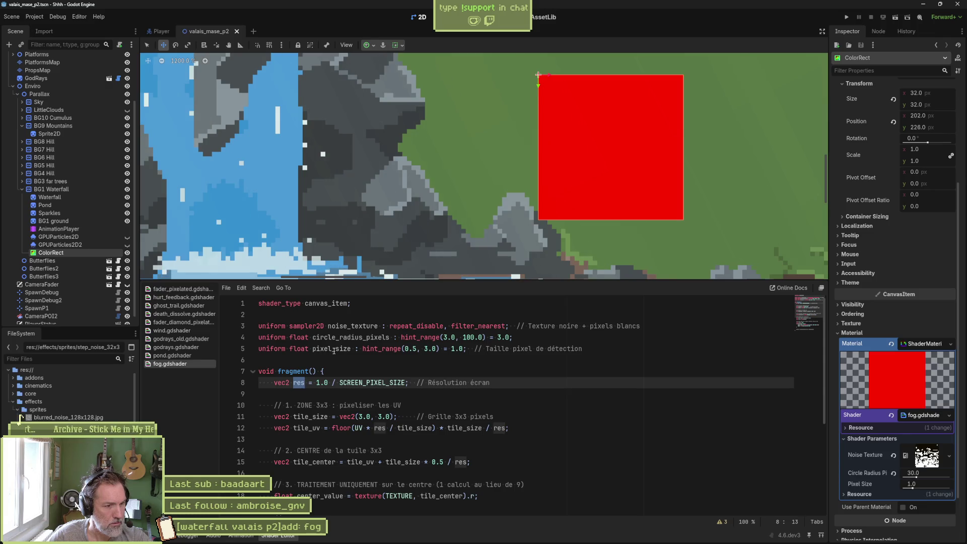
double_click(334, 349)
scroll(352, 364, down, 3)
scroll(352, 364, up, 3)
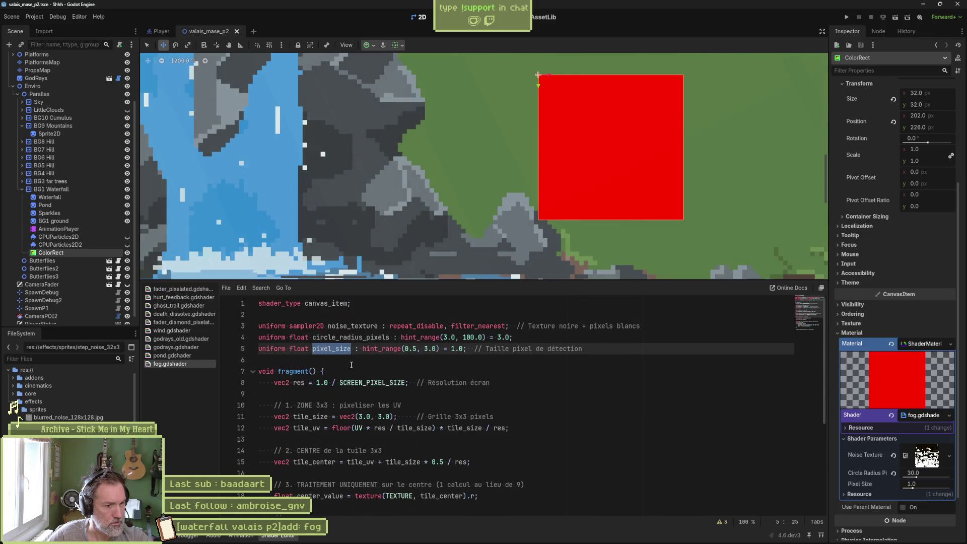
key(ctrl+shift+k)
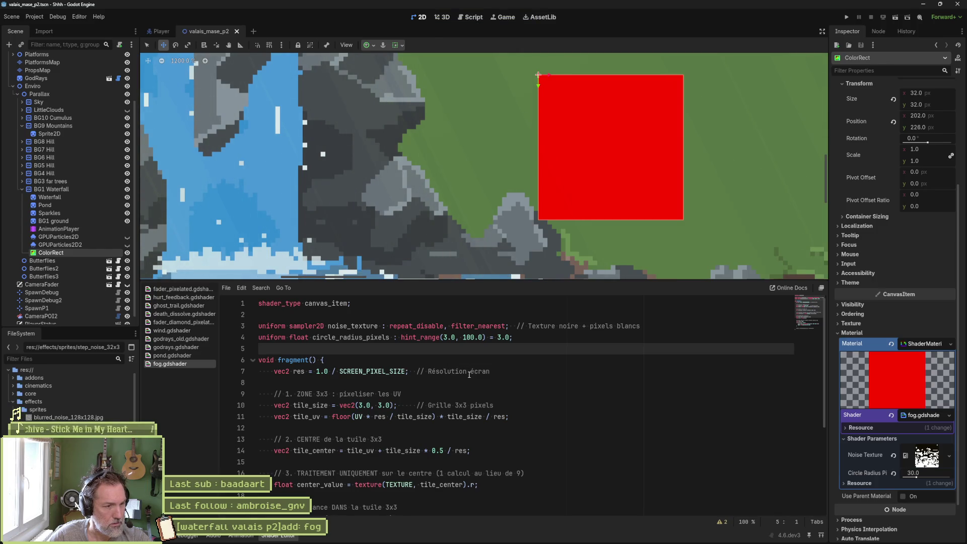
scroll(391, 394, down, 1)
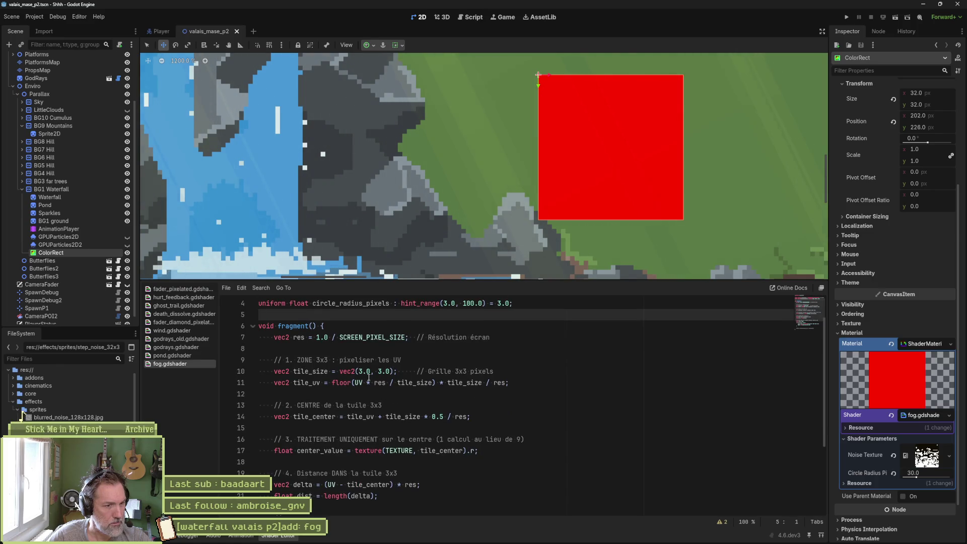
scroll(376, 375, up, 1)
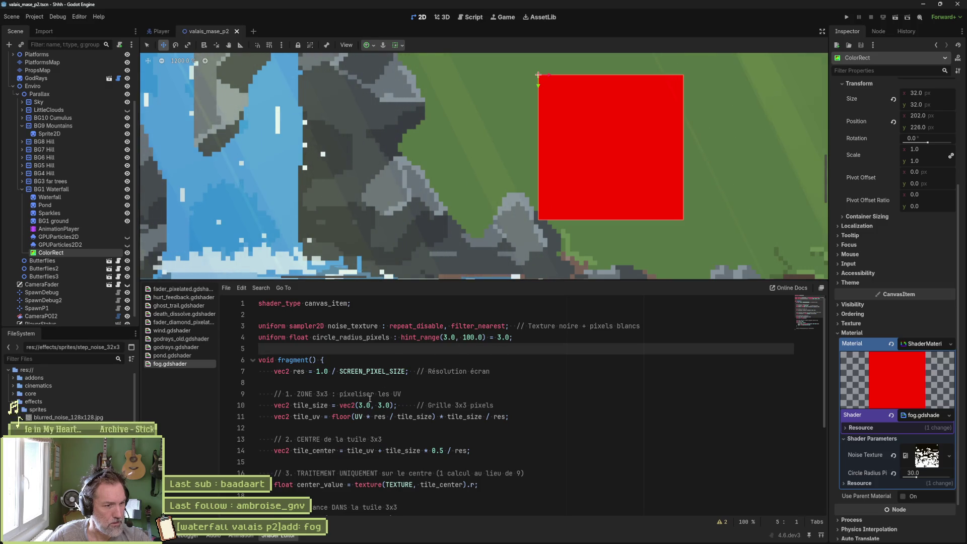
Duplicate the circle radius uniform as grid_size_in_pixels and save
click(537, 341)
key(Return)
key(shift+Up)
key(ctrl+shift+d)
key(Down)
key(BackSpace)
double_click(363, 351)
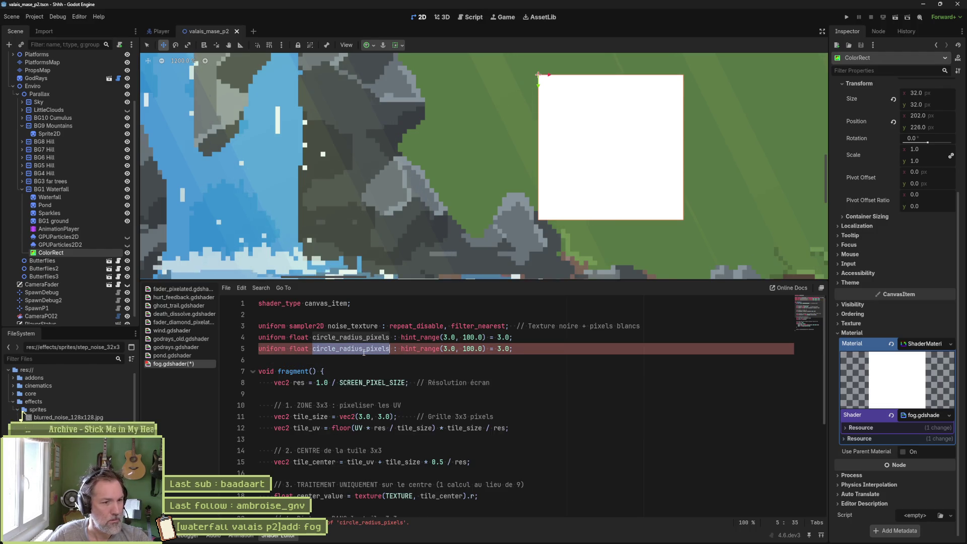
text(grid_)
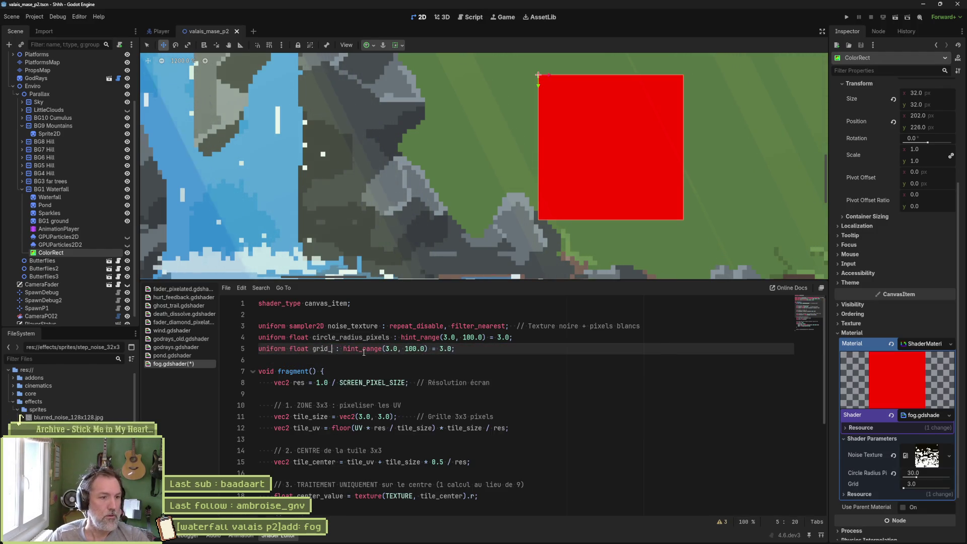
text(size_)
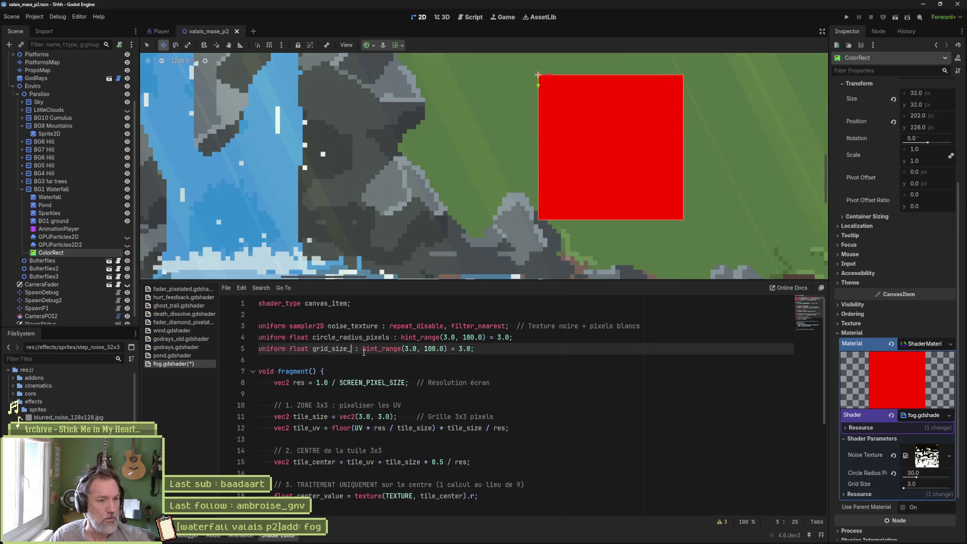
text(in_pixels)
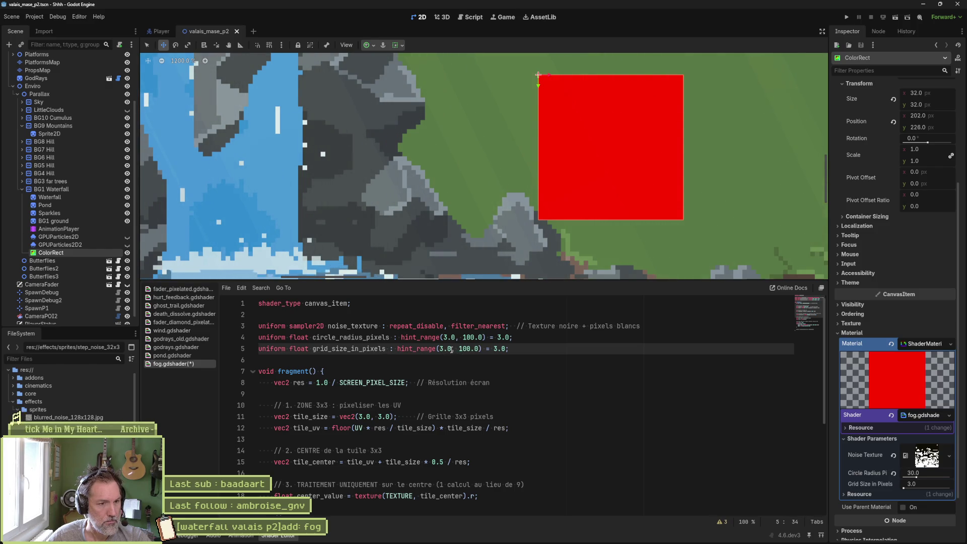
key(ctrl+s)
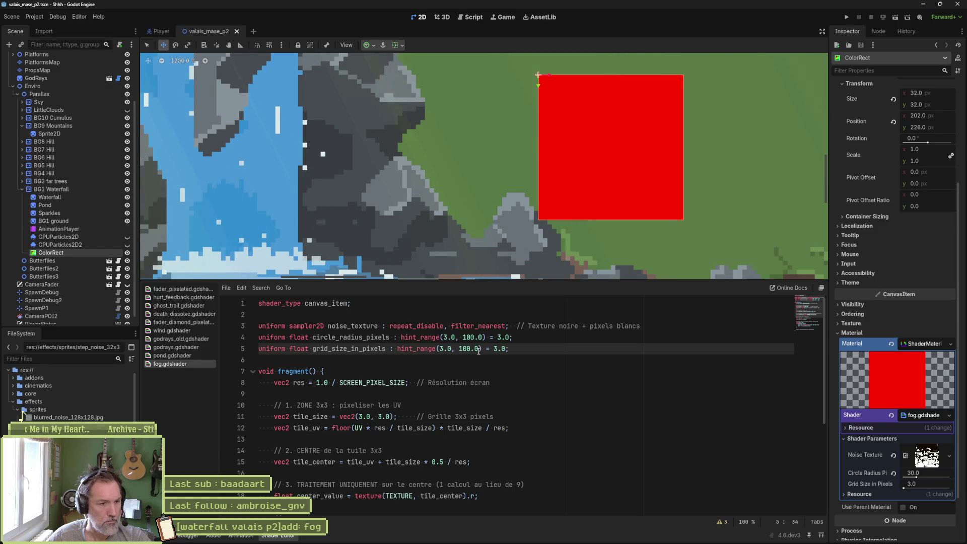
Make tile_size use grid_size_in_pixels instead of the fixed 3.0 values, and save
double_click(369, 417)
key(shift+Right)
key(shift+Right)
key(shift+Right)
text(grid_size_in_pixels)
key(ctrl+s)
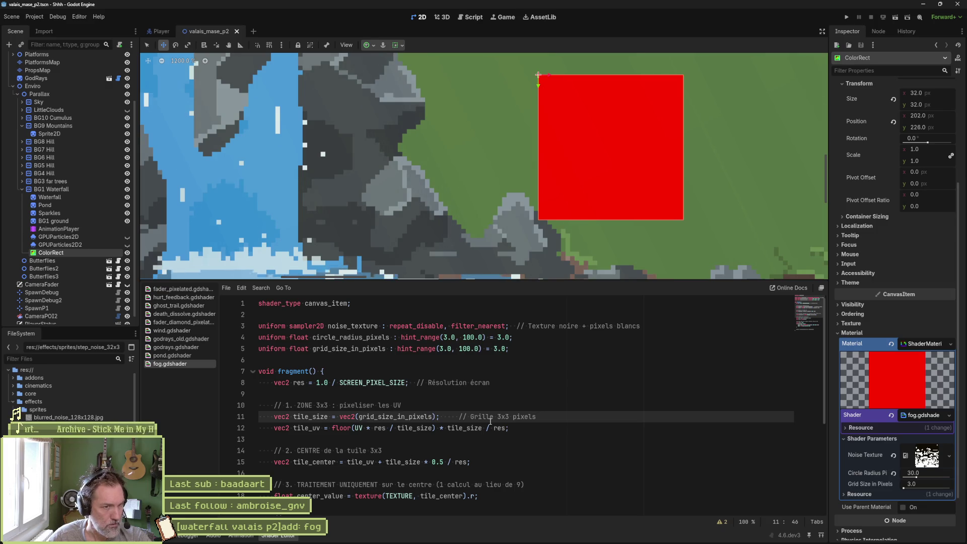
Trace the uses of tile_size, tile_uv and center_value down to the threshold condition
scroll(476, 436, down, 1)
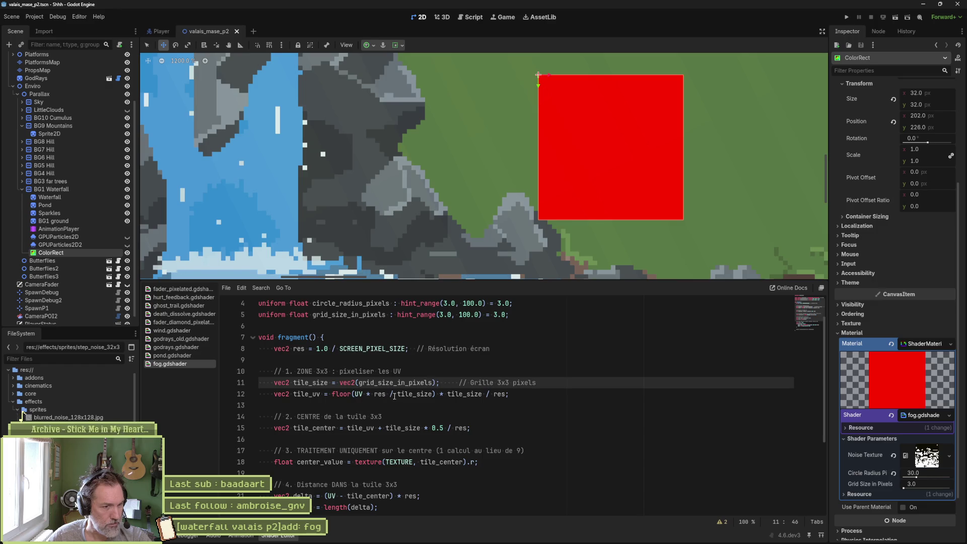
double_click(326, 383)
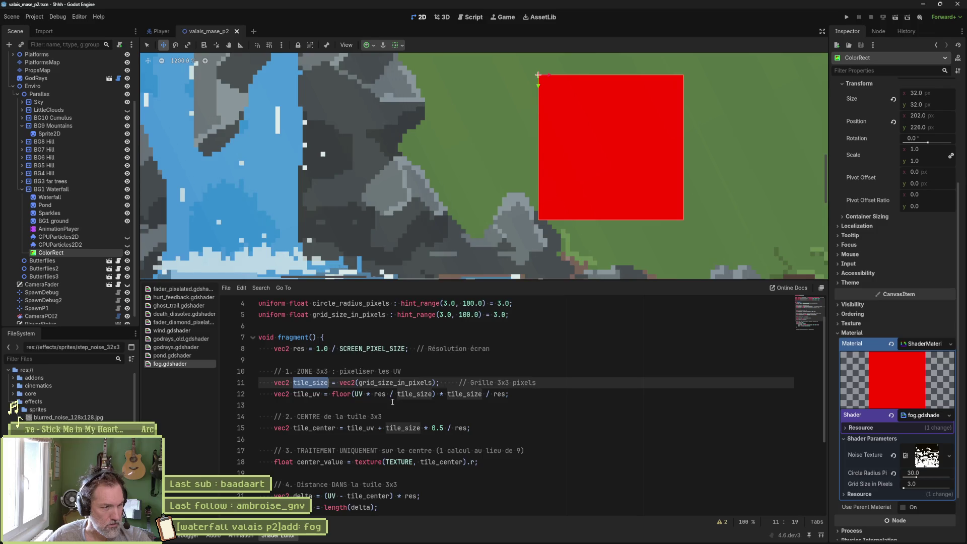
double_click(306, 394)
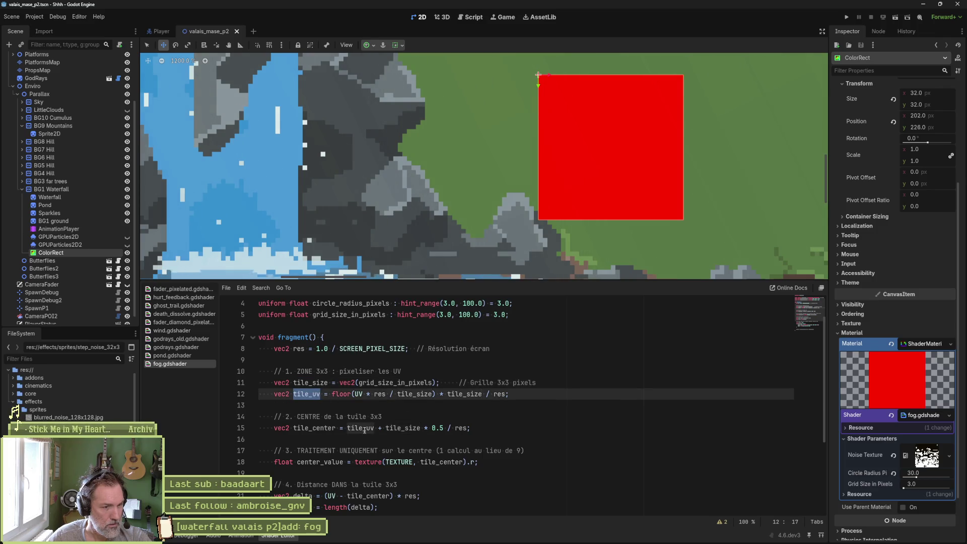
scroll(497, 434, down, 1)
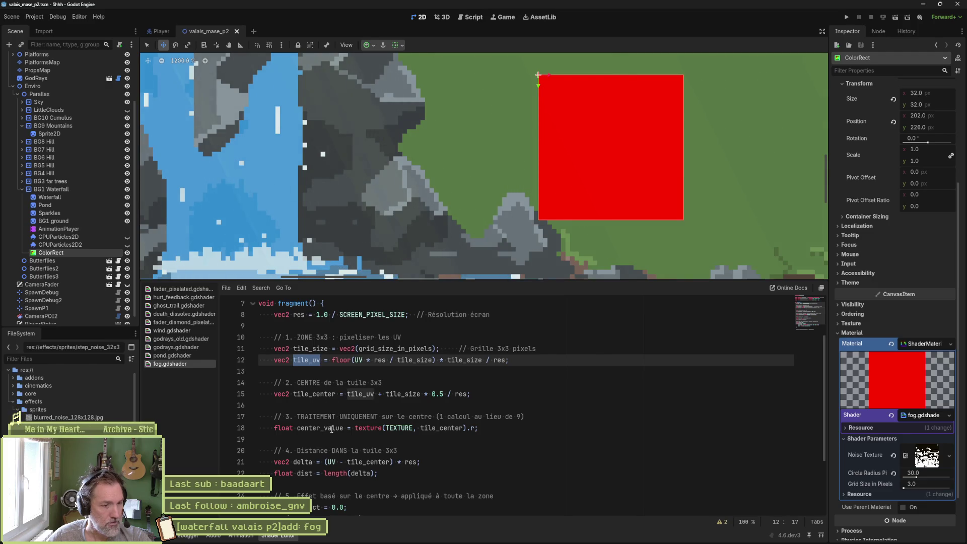
double_click(331, 428)
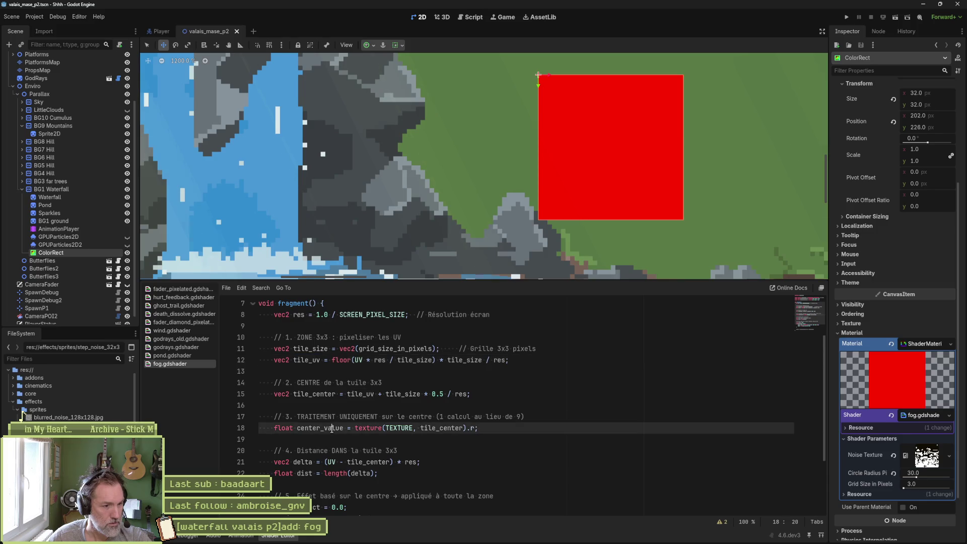
scroll(500, 449, down, 2)
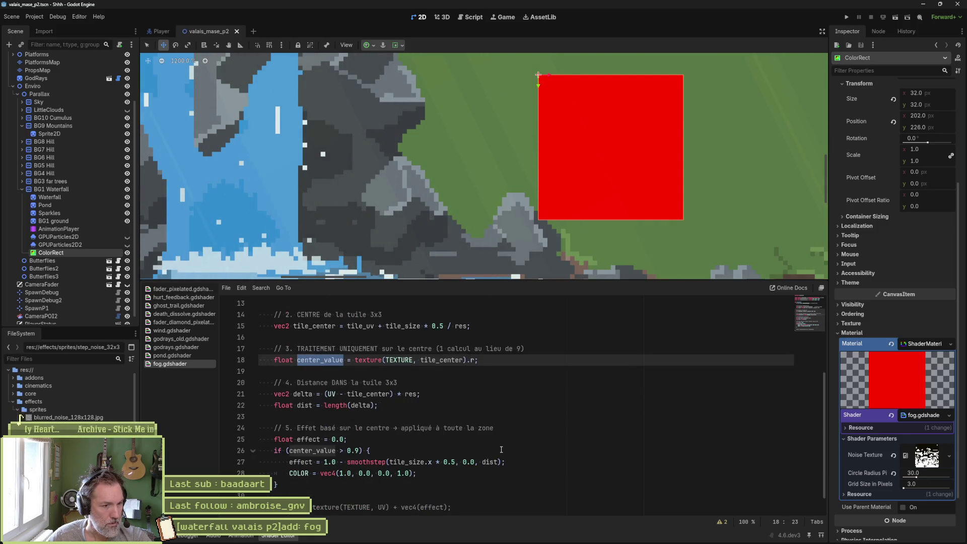
click(485, 451)
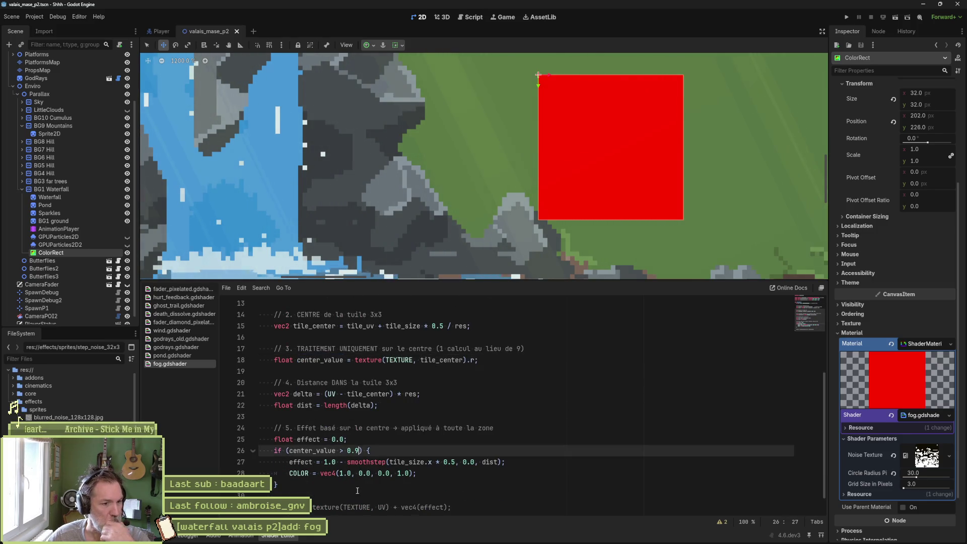
text(1)
Save the 0.1 threshold, test-comment the effect line, restore and save, then highlight effect's uses
key(ctrl+s)
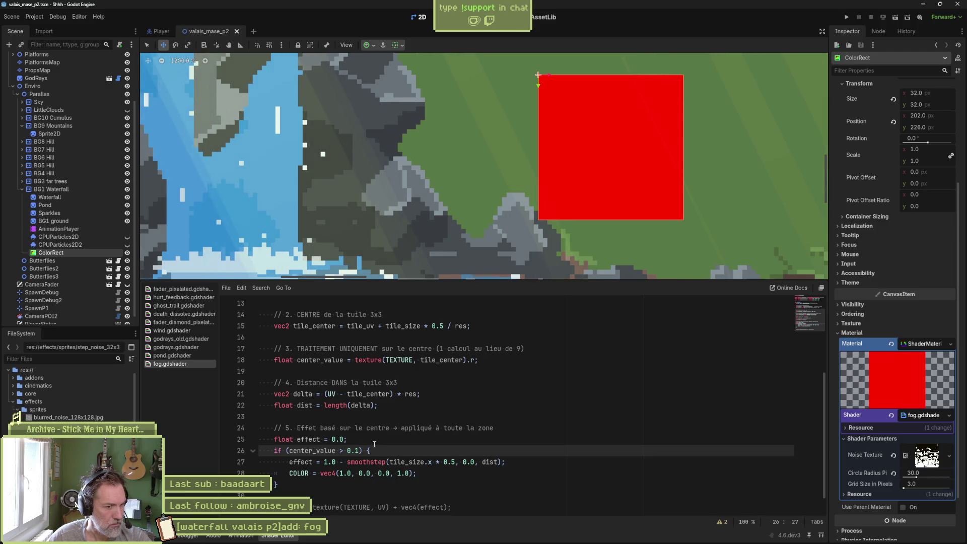
click(290, 462)
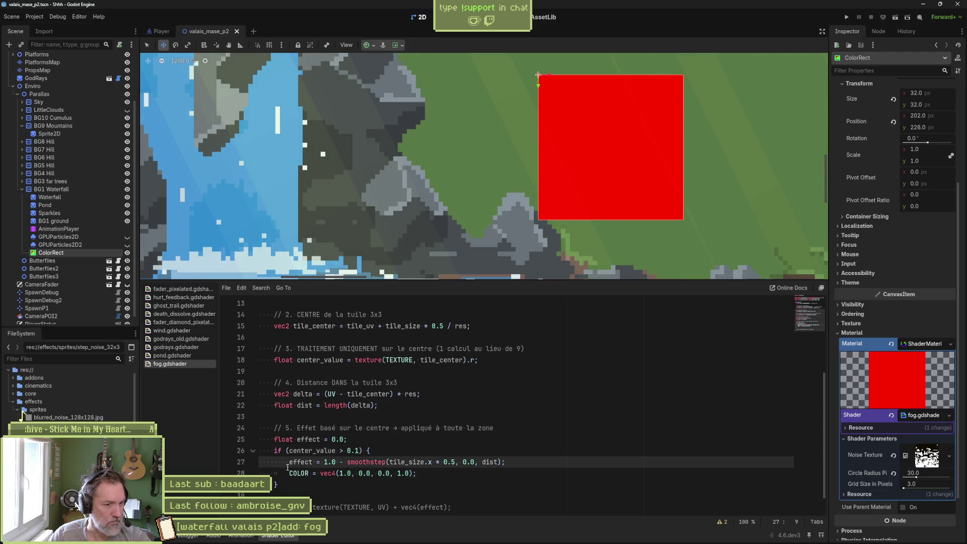
text(//)
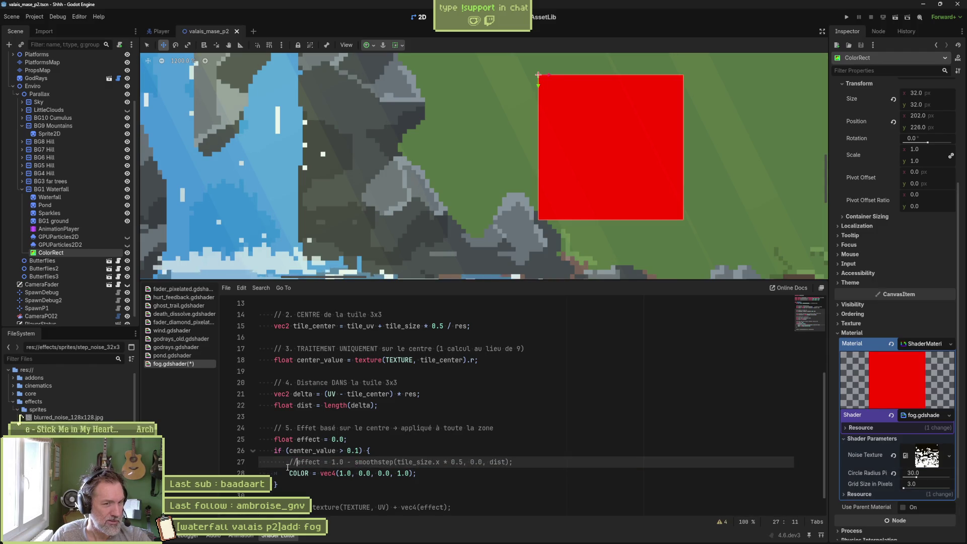
key(BackSpace)
key(BackSpace)
key(ctrl+s)
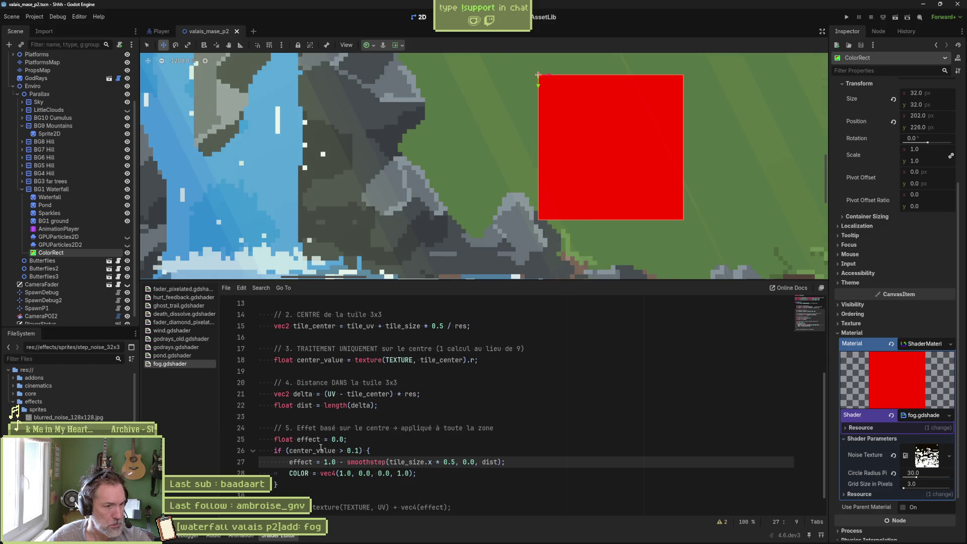
double_click(308, 439)
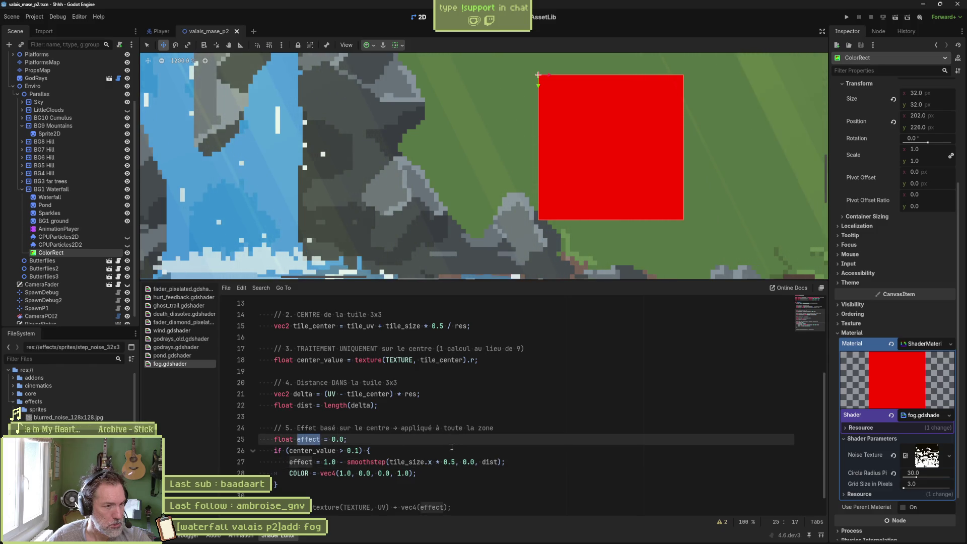
scroll(451, 446, down, 1)
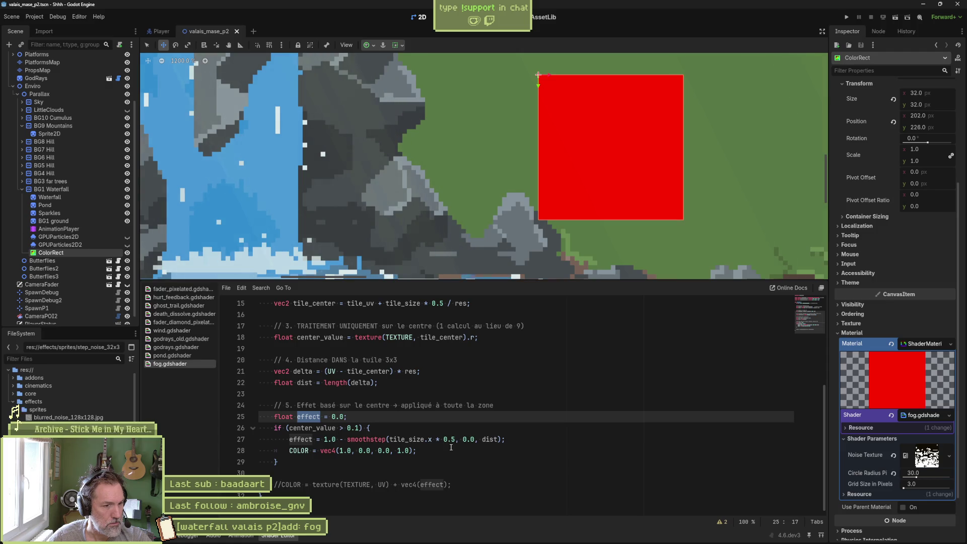
Lower Circle Radius Pixels from 30.0 to 3.0 and save the scene
click(914, 478)
drag(914, 479, 904, 476)
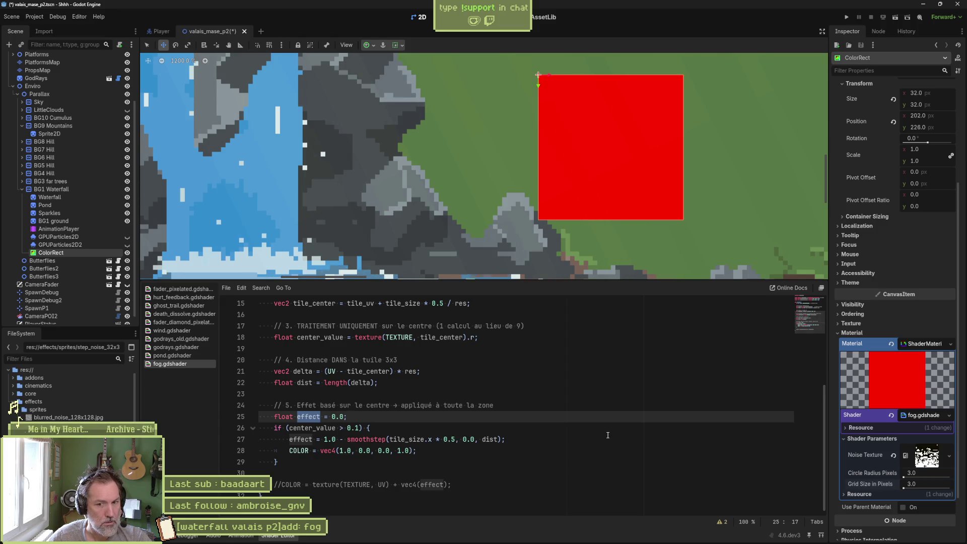
key(ctrl+s)
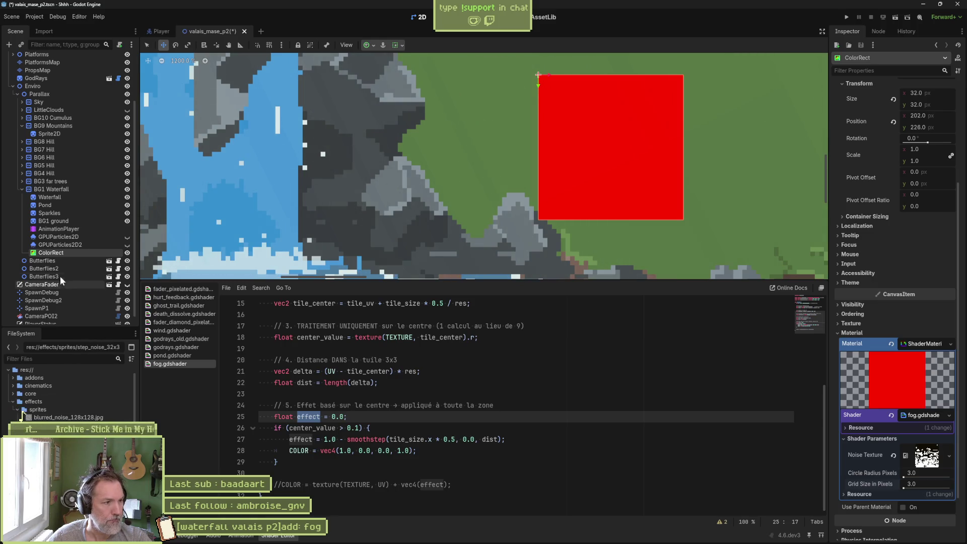
Reselect ColorRect, run the game with F6, then collapse the Inspector's material sections
click(64, 258)
click(65, 251)
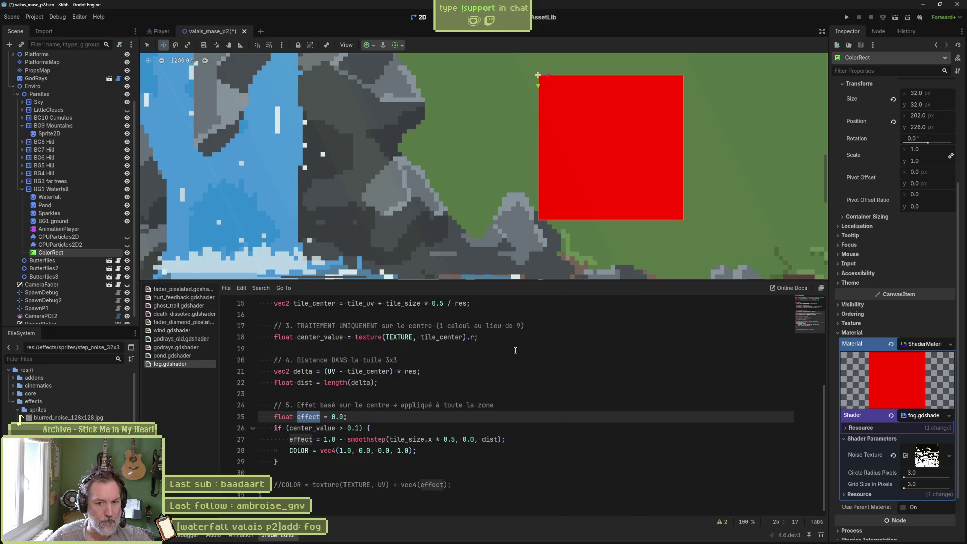
key(F6)
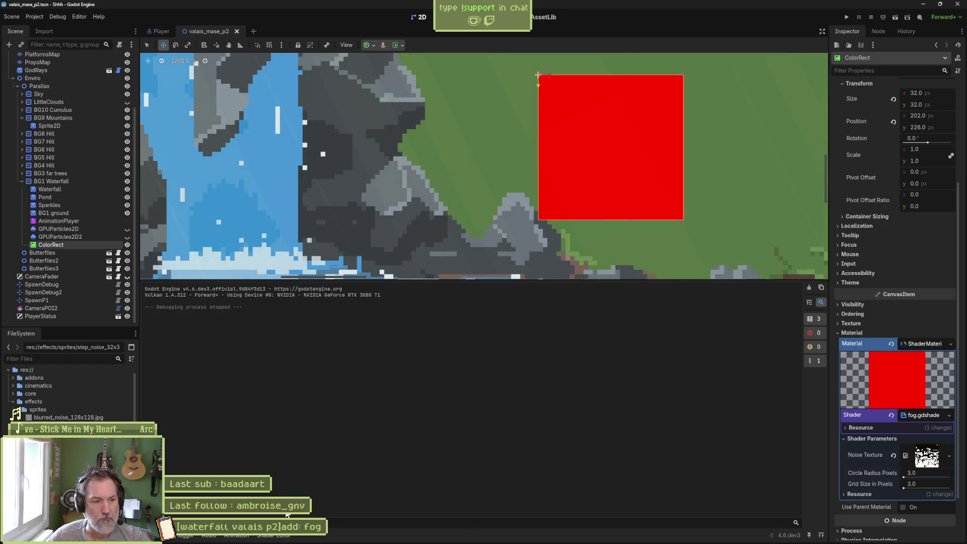
click(272, 535)
click(865, 436)
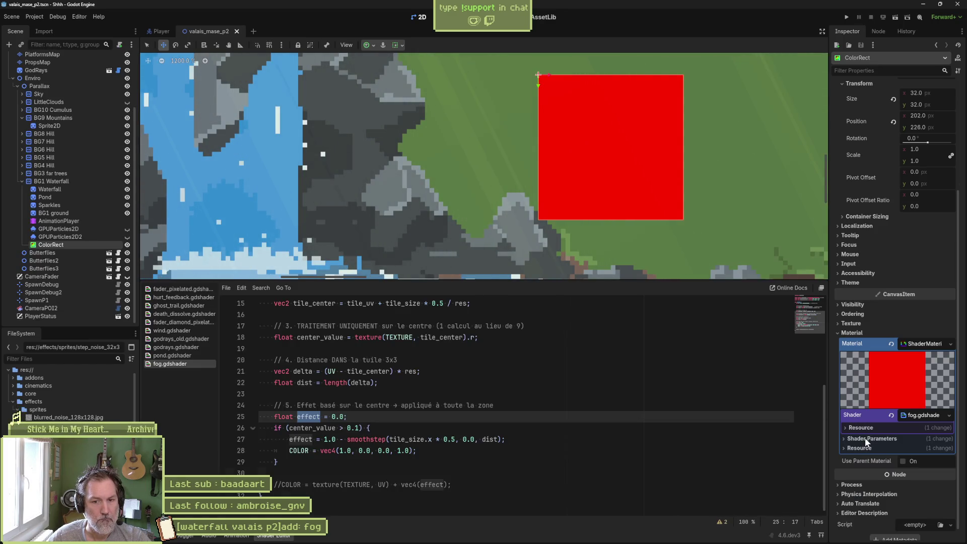
click(866, 346)
click(857, 375)
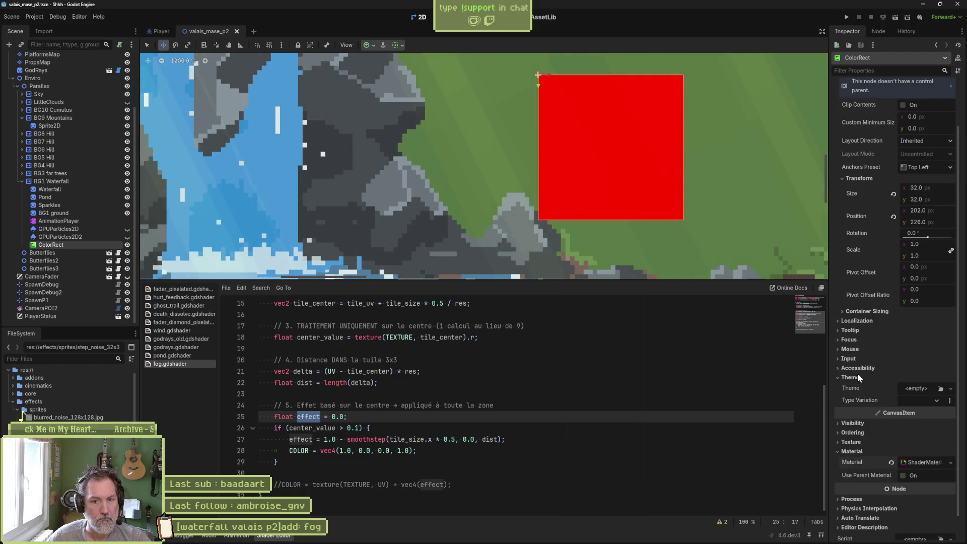
Reselect ColorRect, expand its ShaderMaterial's Shader Parameters, and put the caret on line 29
click(70, 251)
click(70, 246)
click(929, 463)
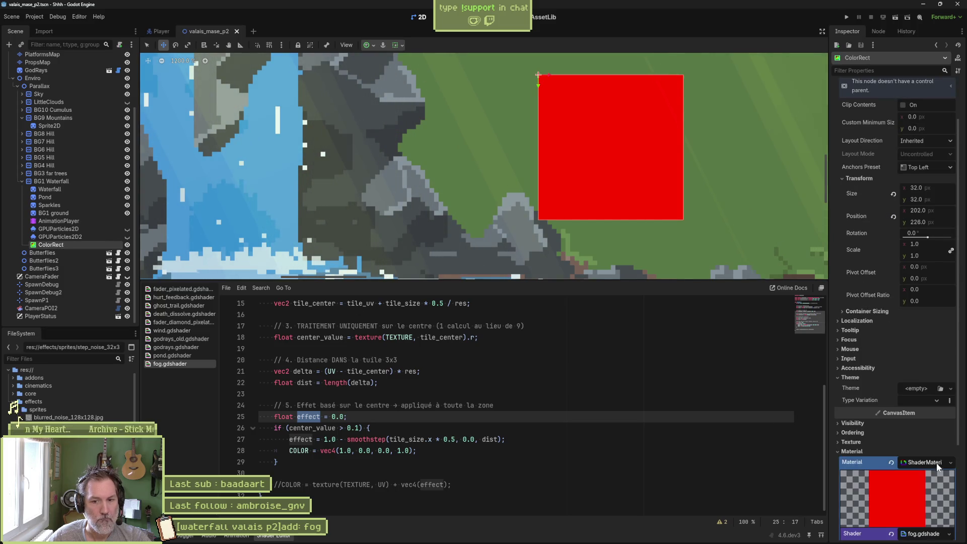
click(868, 418)
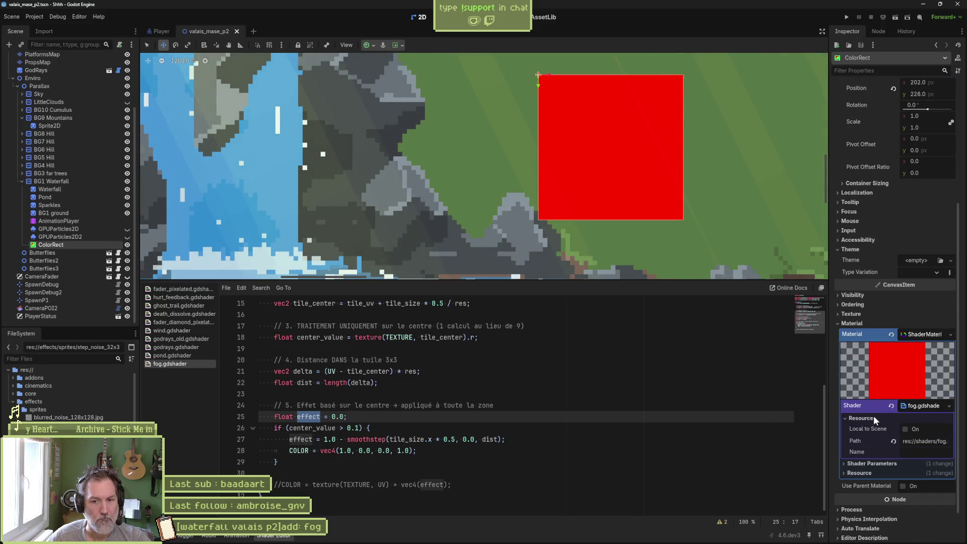
click(872, 418)
click(874, 428)
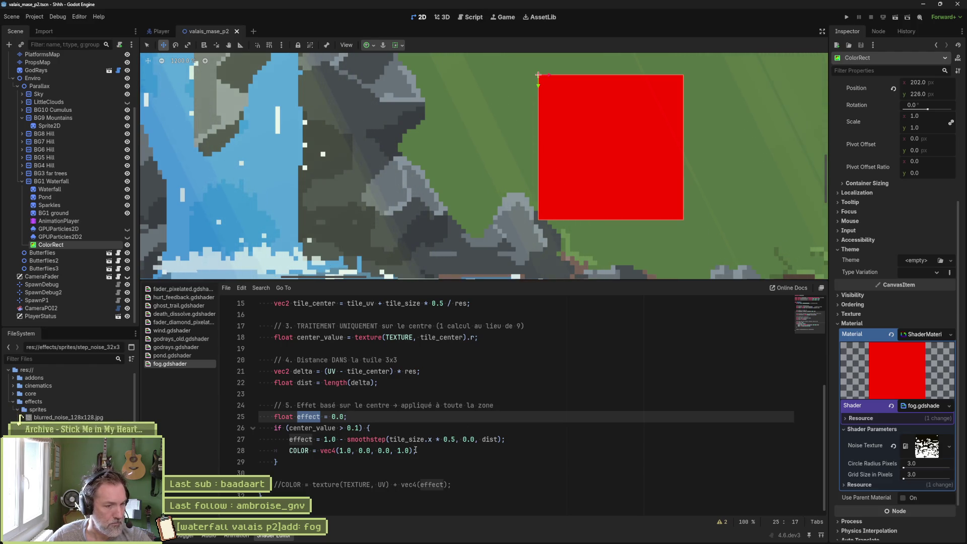
click(530, 447)
click(422, 463)
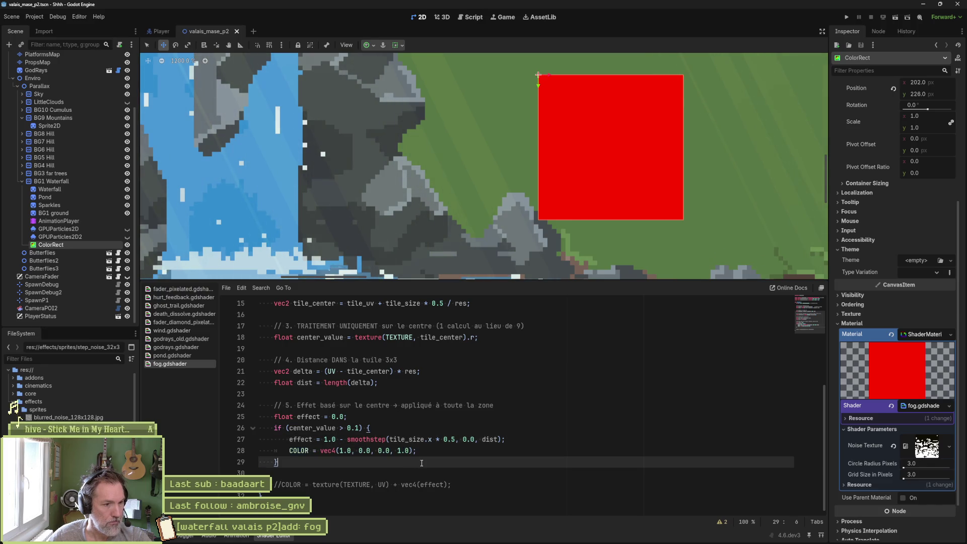
Add an else block after the if, pasting the red COLOR line inside it
key(Return)
text(else{)
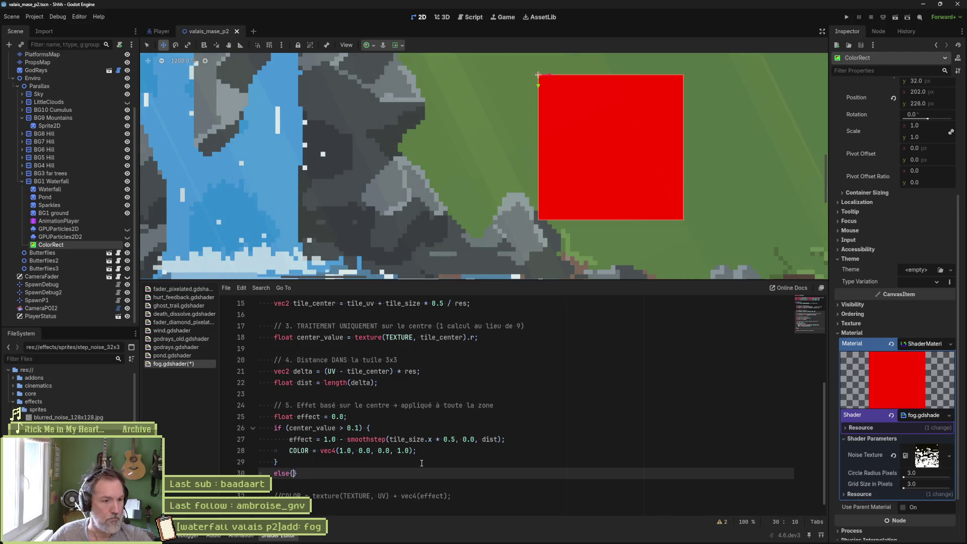
key(Return)
text({)
key(Return)
text(COLOR = vec4(1.0, 0.0, 0.0, 1.0);)
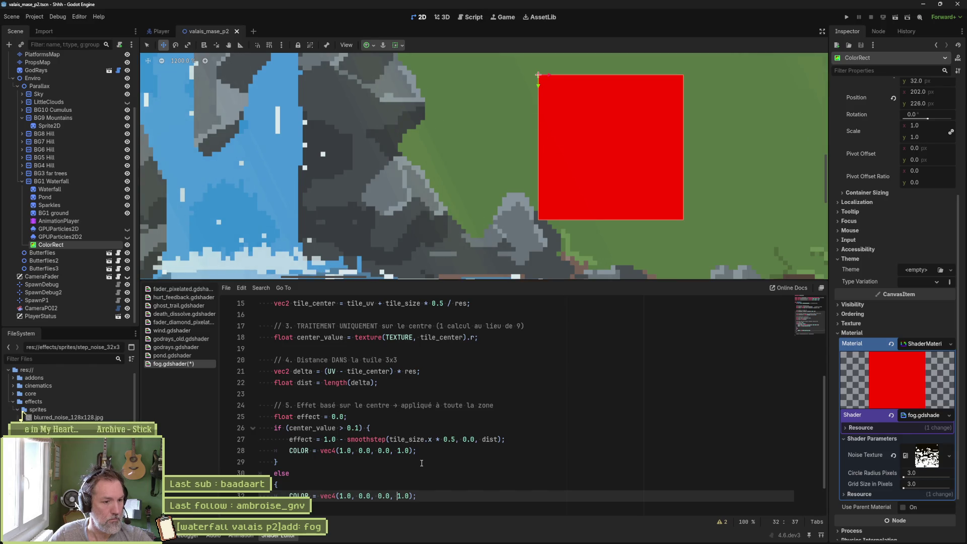
key(Left)
key(Left)
key(Left)
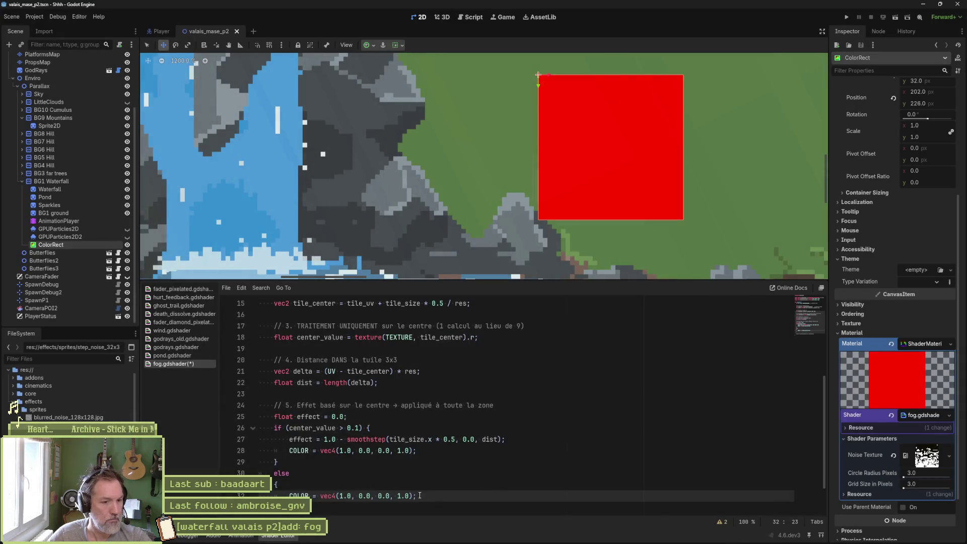
Replace the pasted COLOR line with discard and save fog.gdshader
drag(413, 497, 290, 495)
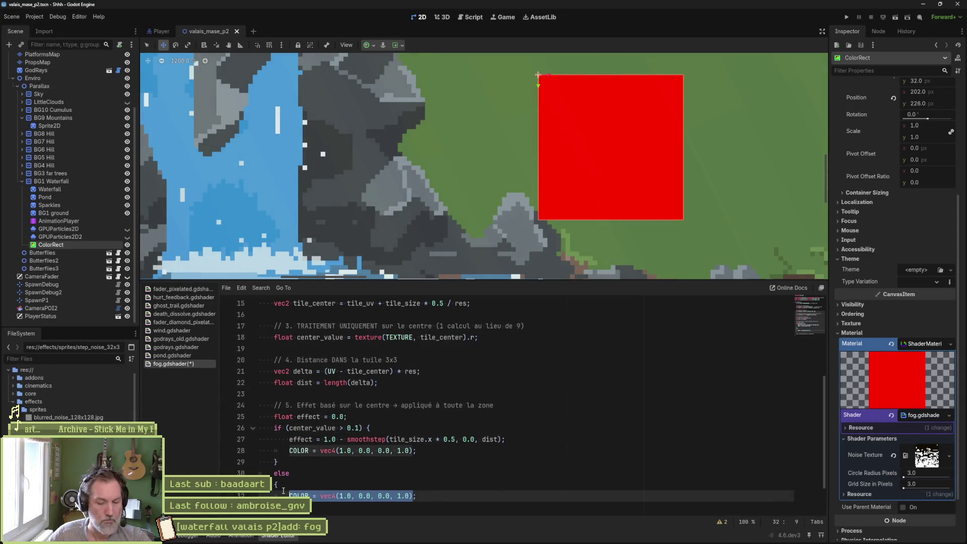
text(discard;)
key(ctrl+s)
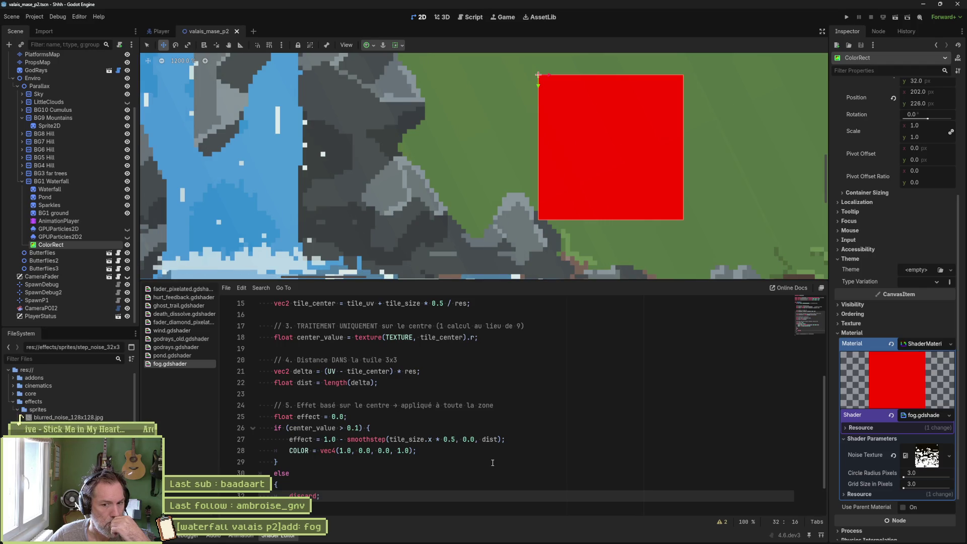
scroll(491, 461, down, 1)
scroll(491, 462, up, 2)
scroll(492, 462, down, 2)
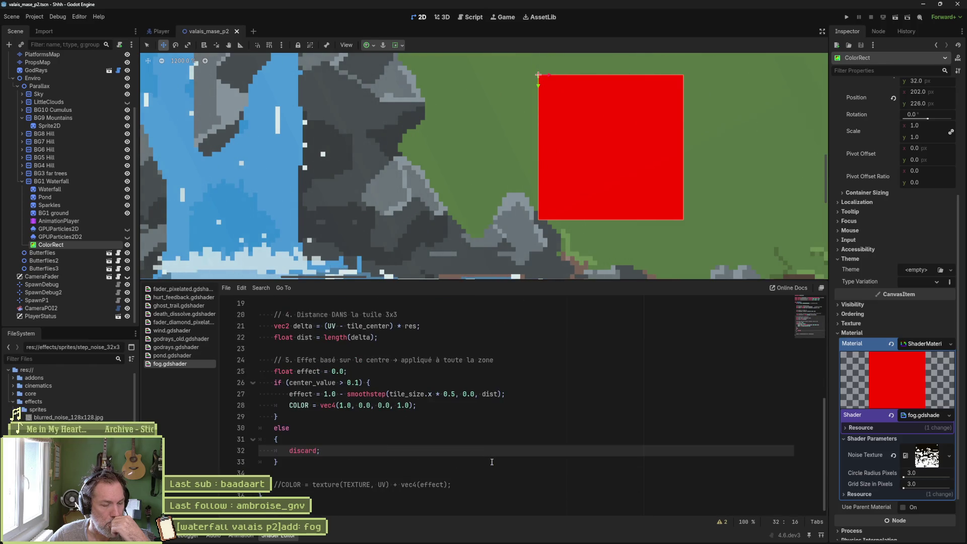
click(350, 383)
key(BackSpace)
text(1)
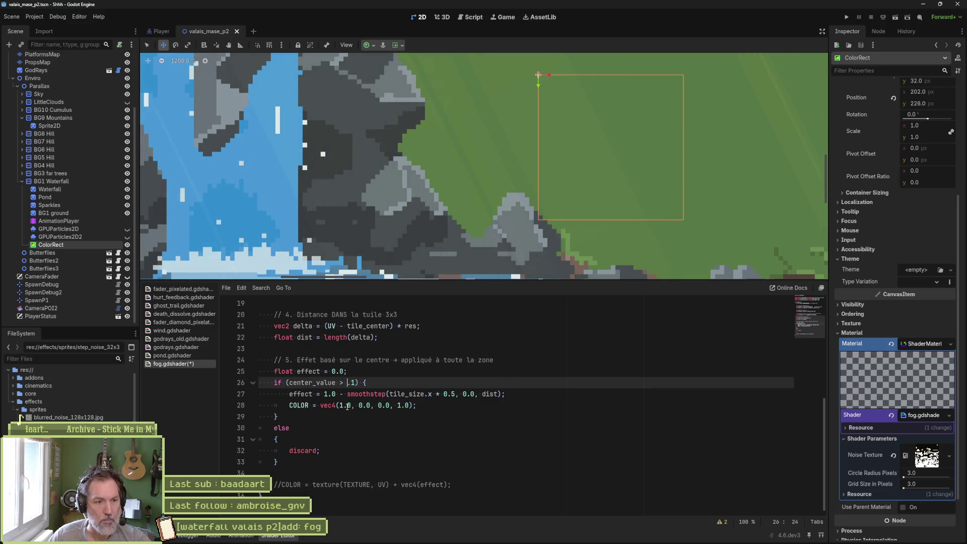
text(0)
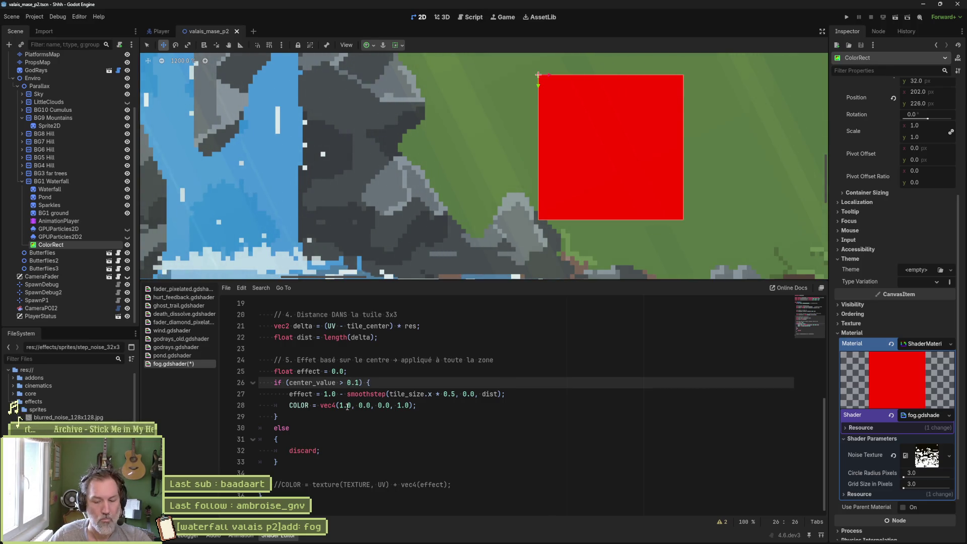
key(Delete)
key(Delete)
key(Delete)
text(678)
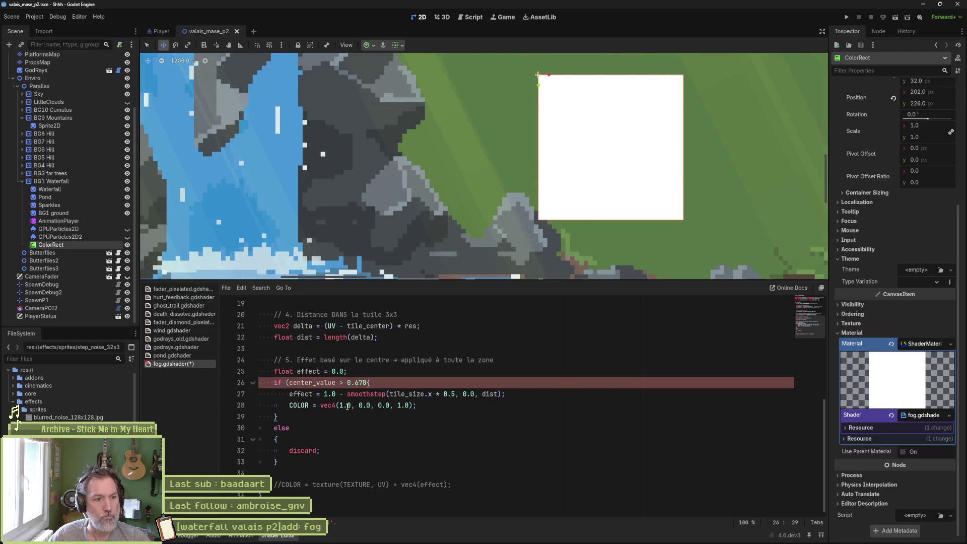
key(BackSpace)
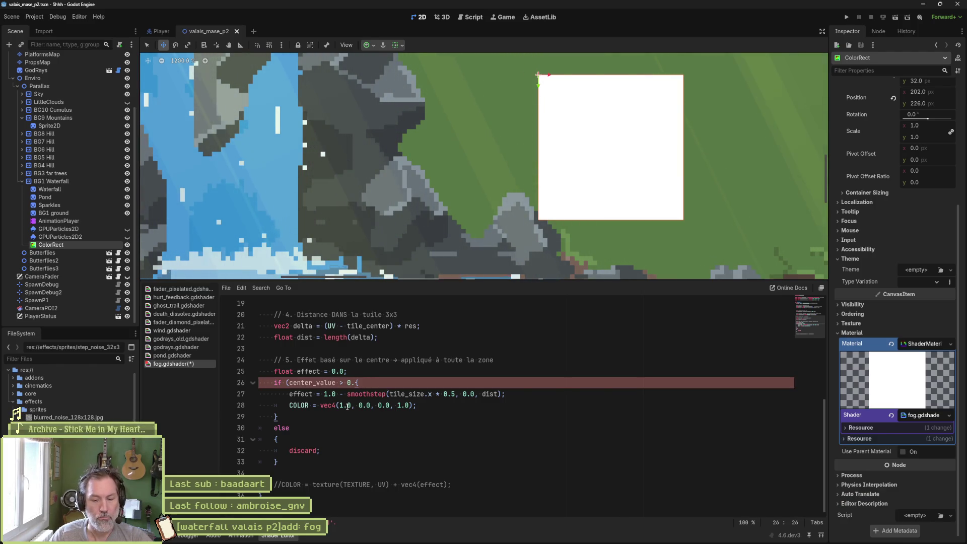
text(8))
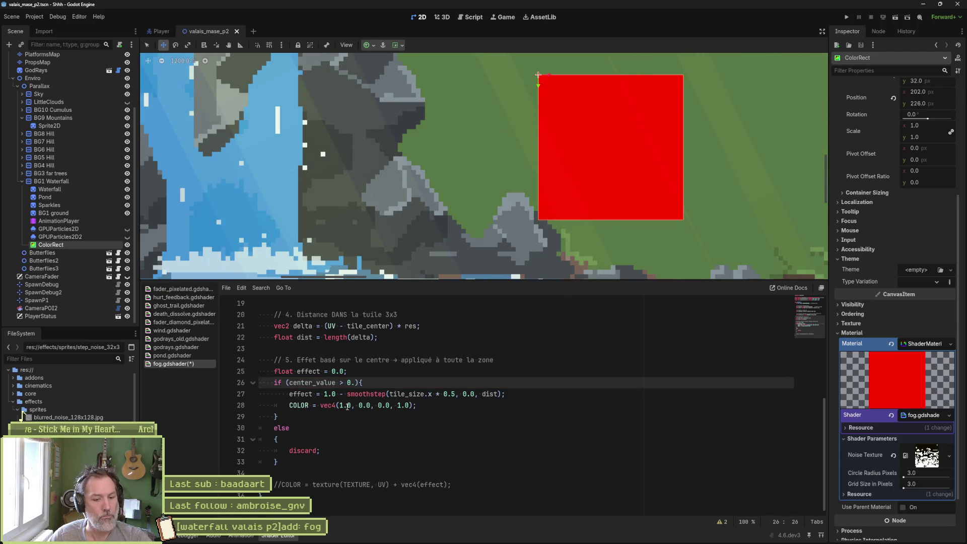
text(2)
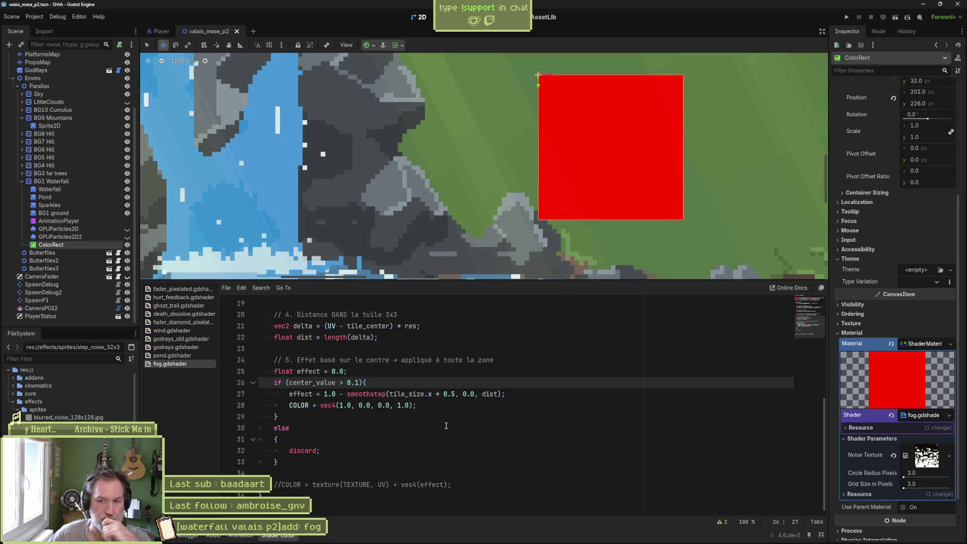
scroll(438, 447, up, 6)
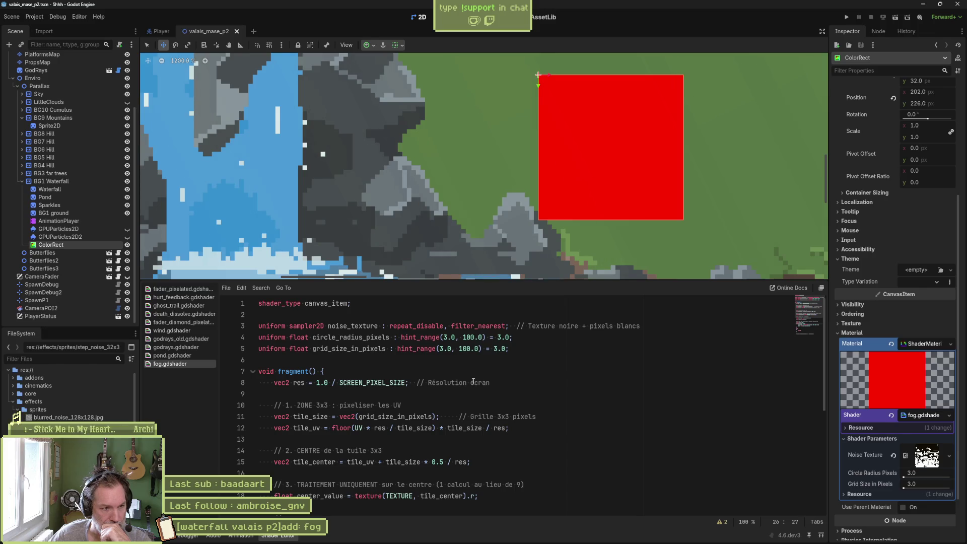
scroll(399, 407, down, 1)
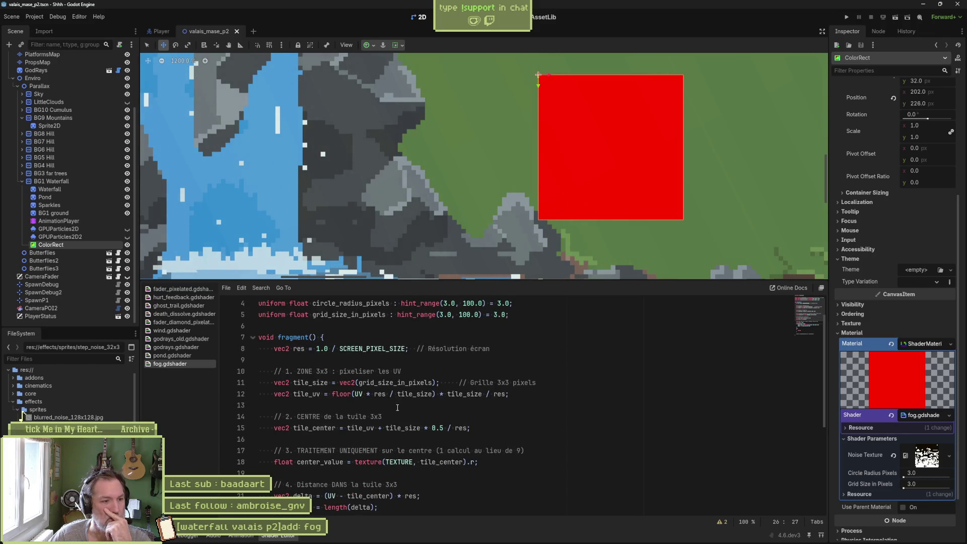
scroll(392, 412, down, 1)
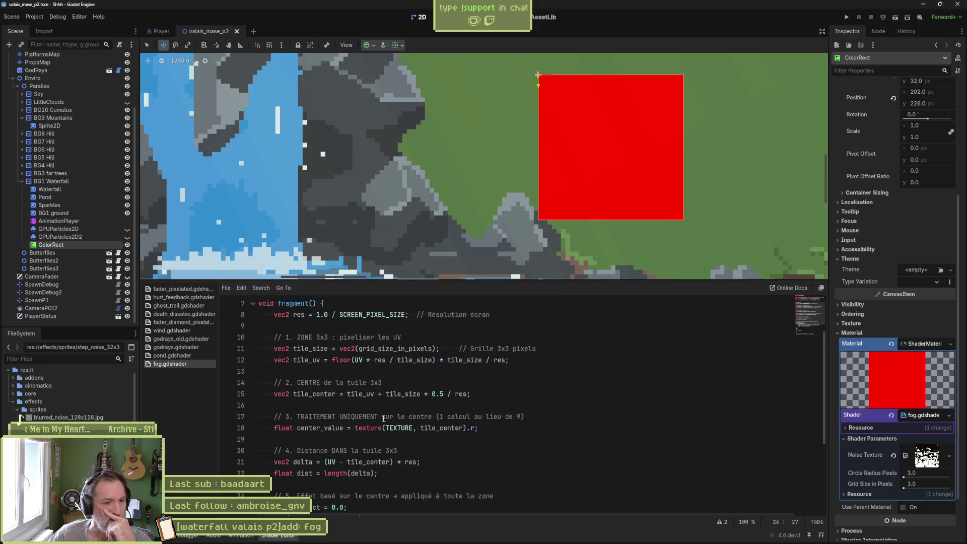
double_click(314, 393)
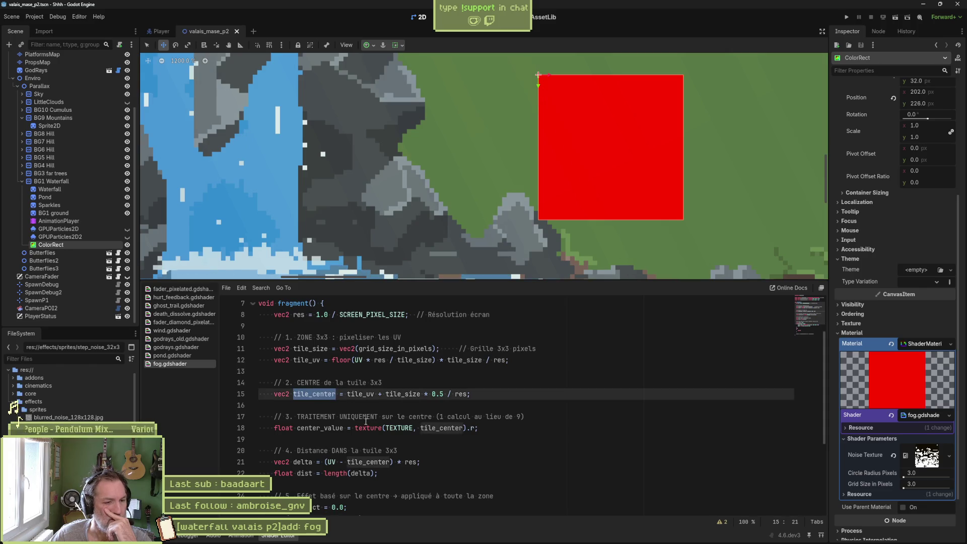
scroll(367, 421, down, 1)
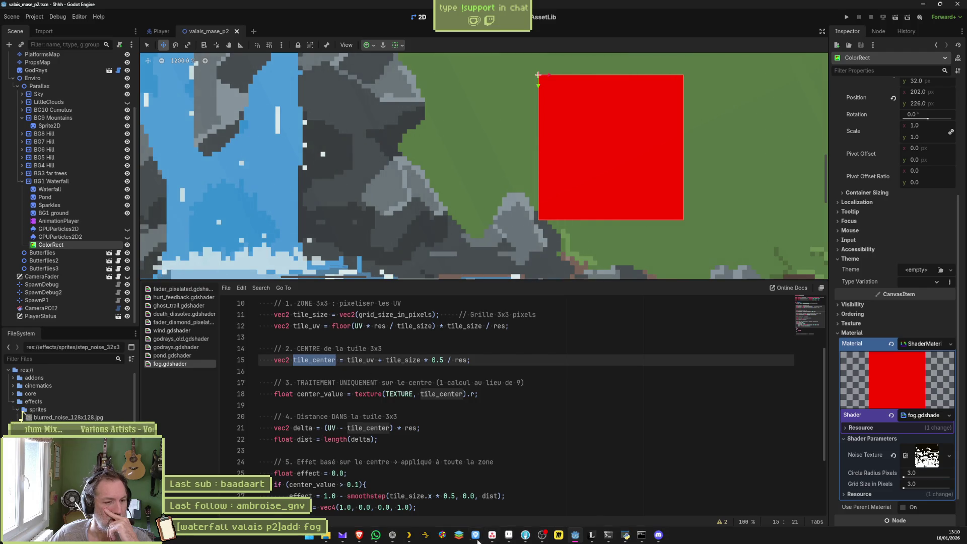
click(508, 534)
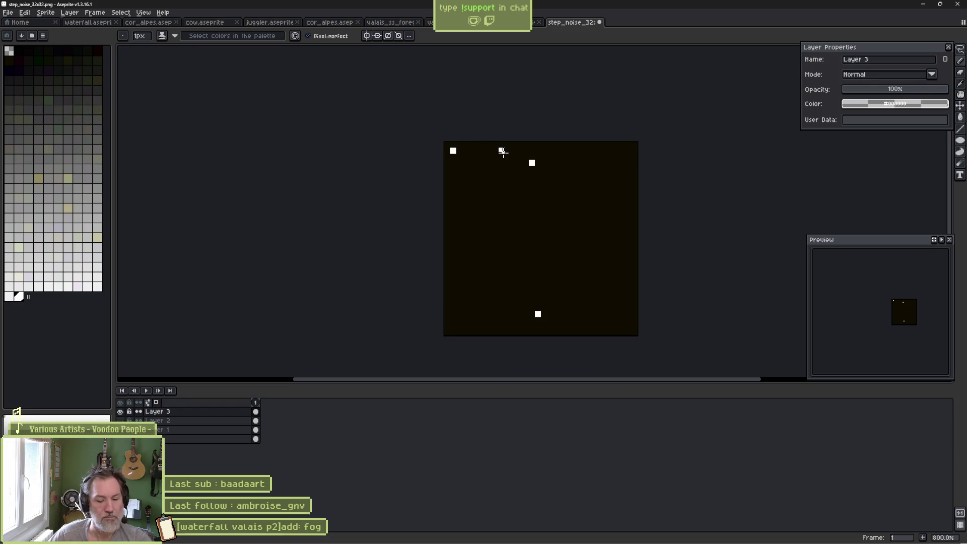
Save the image over step_noise_32x32.png in Aseprite, confirm the overwrite, and return to Godot
key(ctrl+shift+s)
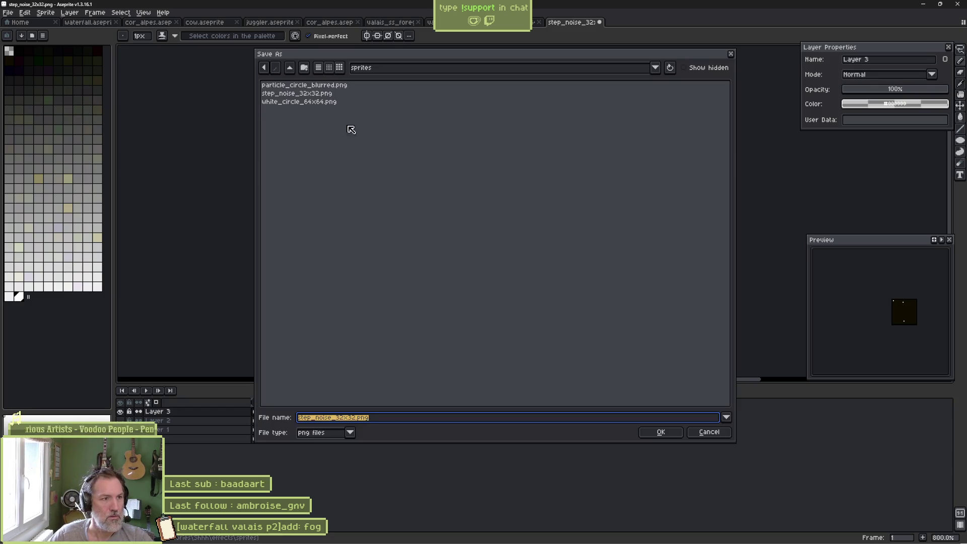
double_click(319, 94)
click(455, 294)
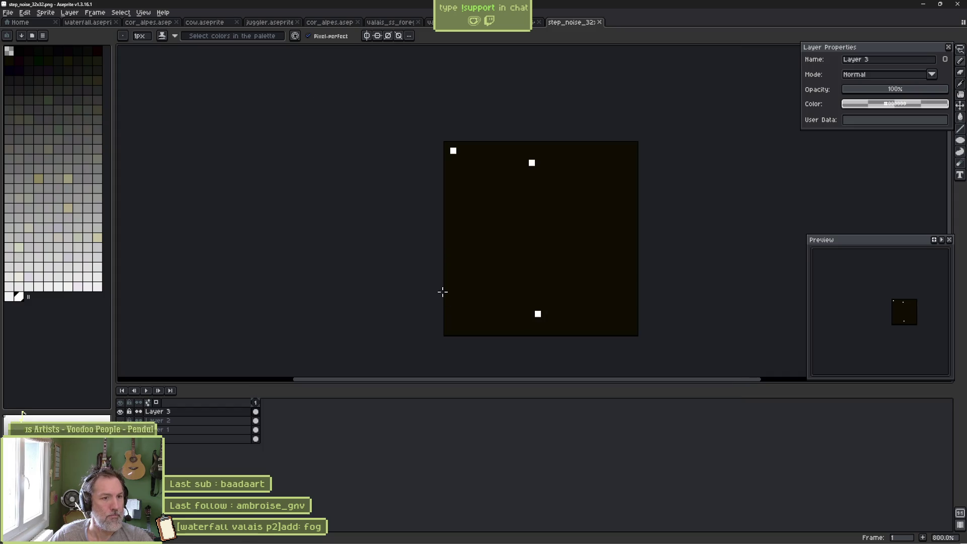
key(alt+Tab)
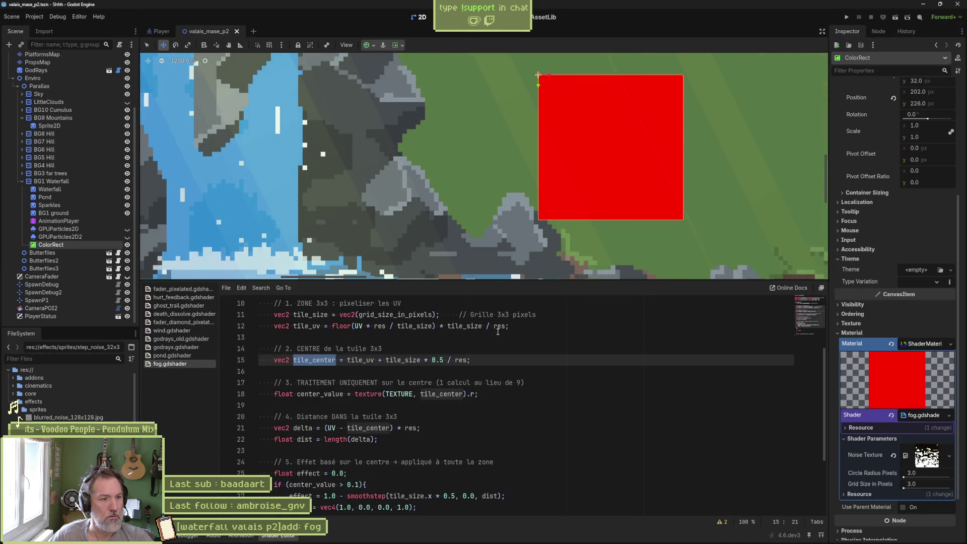
Drag the Circle Radius Pixels value, then scroll up to the grid size range's lower bound
mouse_move(904, 477)
mouse_down()
mouse_move(916, 488)
mouse_move(883, 488)
mouse_move(940, 489)
mouse_move(869, 482)
mouse_up()
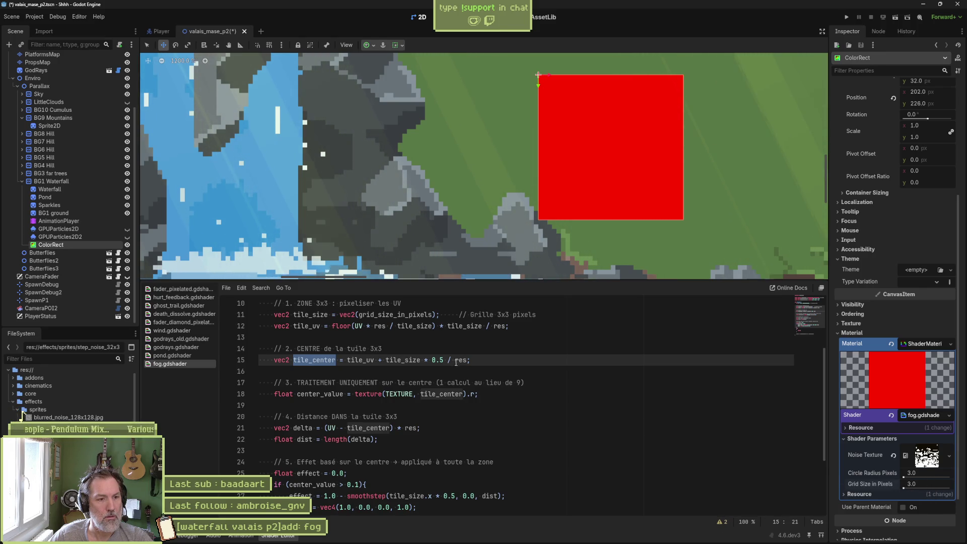
scroll(365, 358, up, 1)
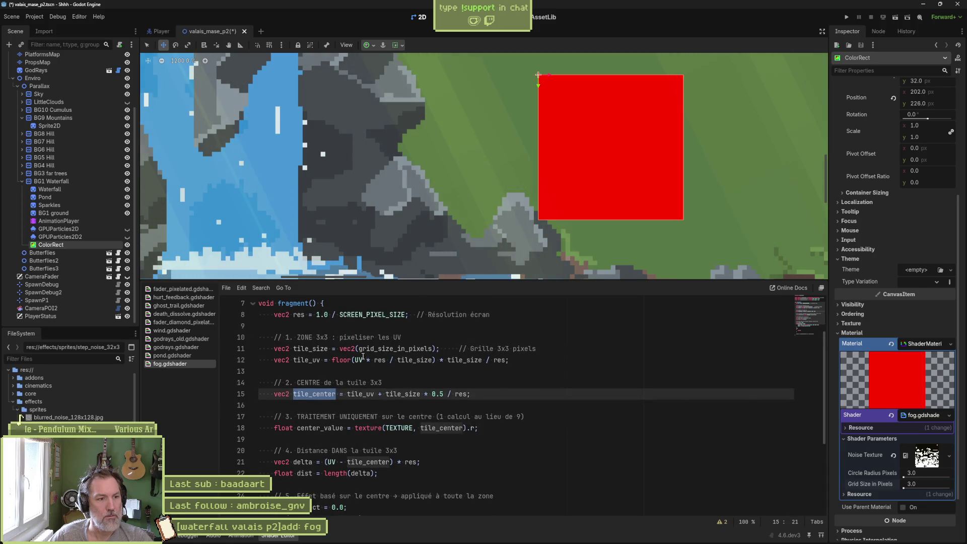
scroll(399, 351, up, 2)
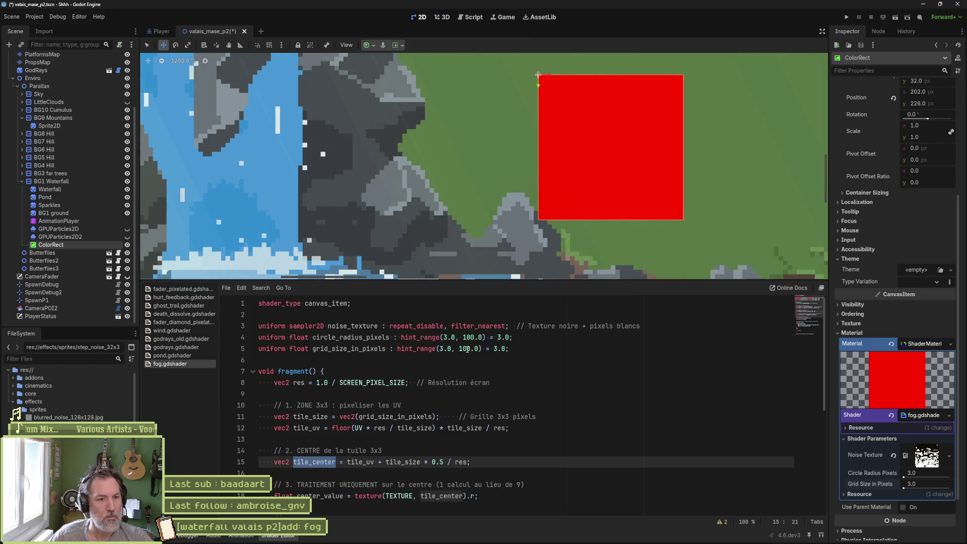
click(444, 349)
Change grid size's hint range to start at 1.0, save, and set Grid Size in Pixels to 1.0
key(BackSpace)
text(1)
key(ctrl+s)
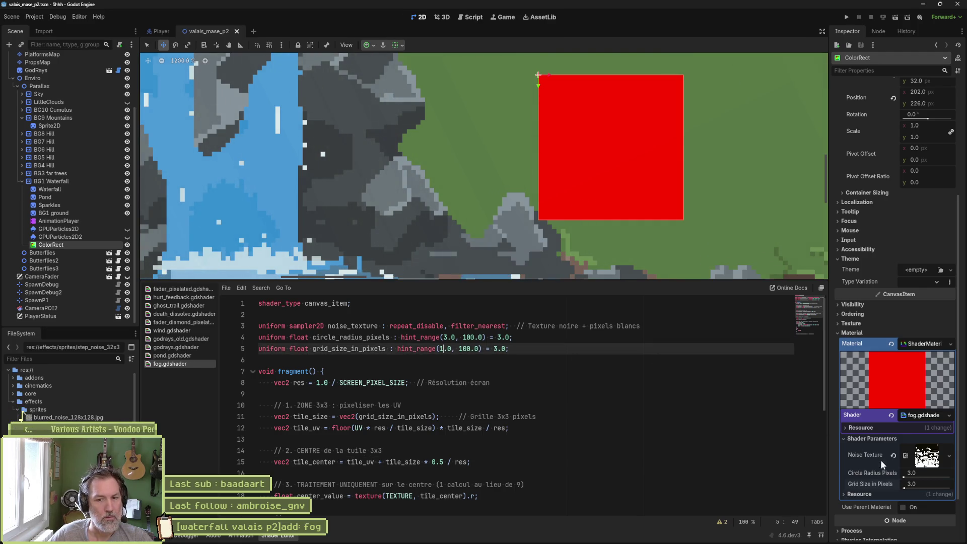
drag(902, 488, 892, 486)
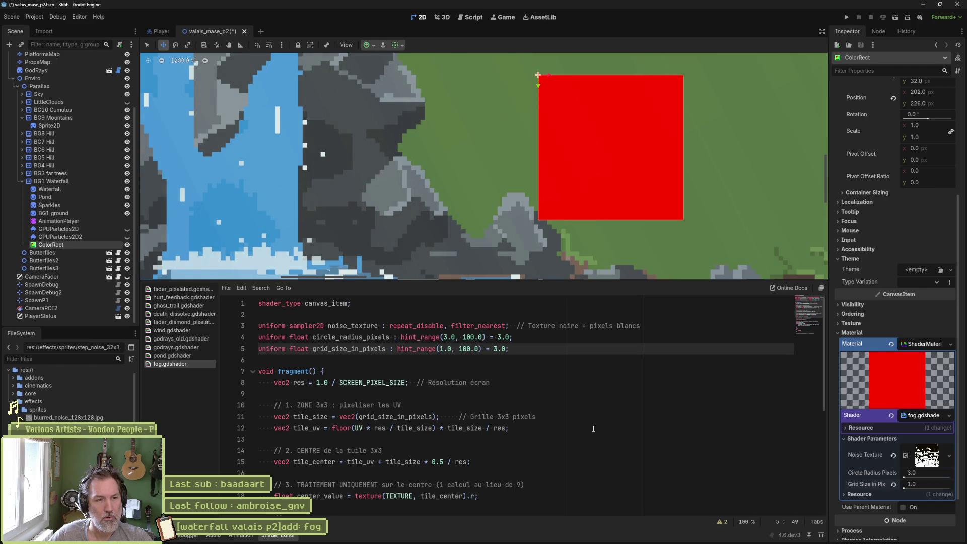
Inspect tile_center's usage and delete the res multiplier from the delta on line 21
scroll(493, 401, down, 2)
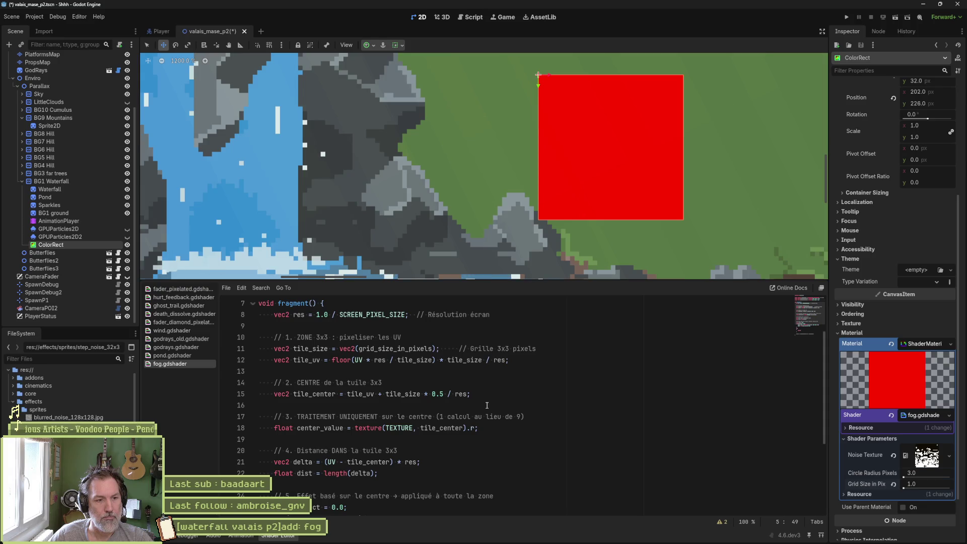
scroll(485, 407, down, 1)
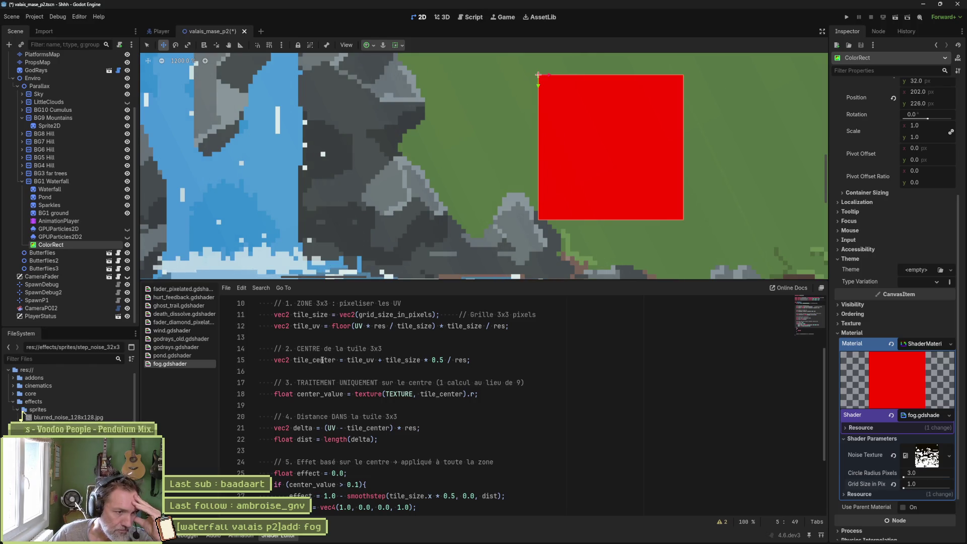
ctrl+click(421, 392)
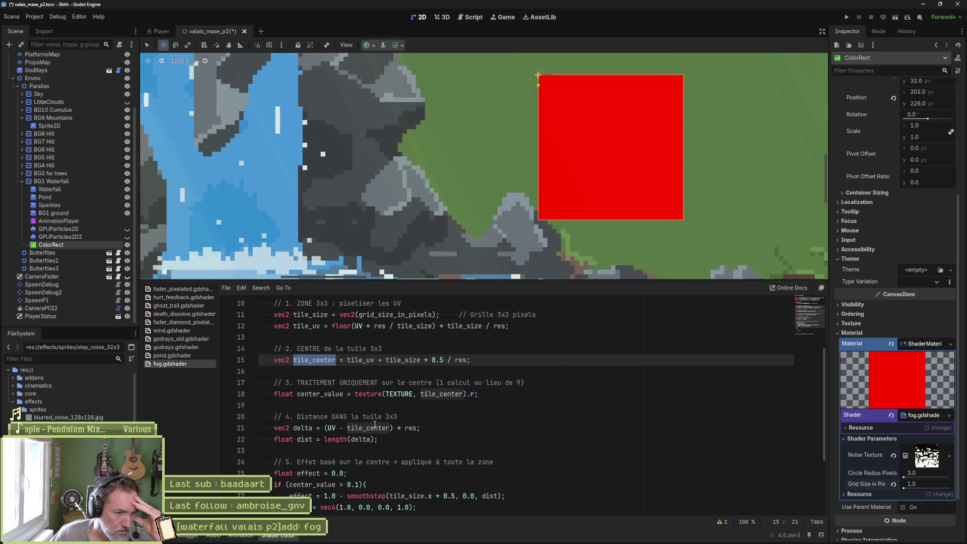
click(415, 428)
key(BackSpace)
key(BackSpace)
key(BackSpace)
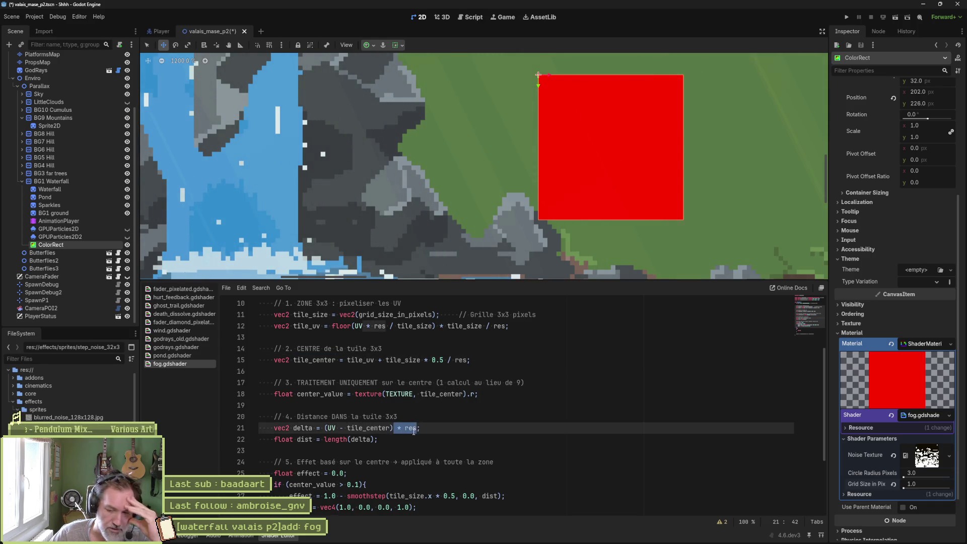
Undo the res deletion so delta is (UV - tile_center) * res, then review tile_center and dist
key(ctrl+z)
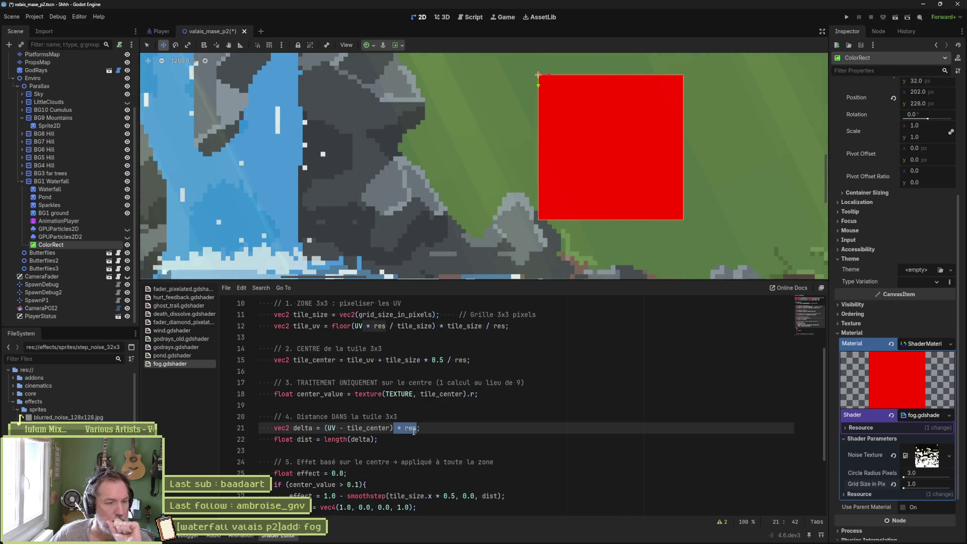
double_click(375, 427)
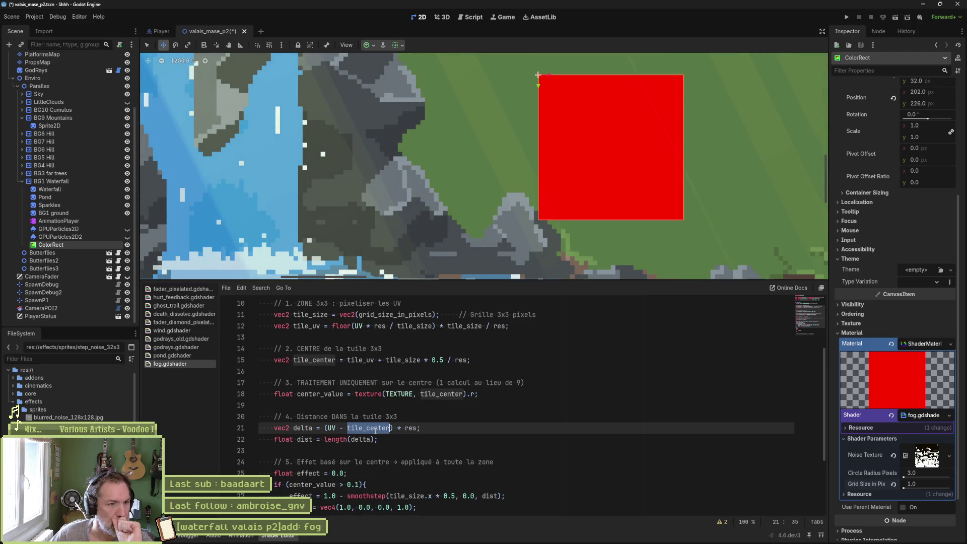
scroll(889, 140, up, 3)
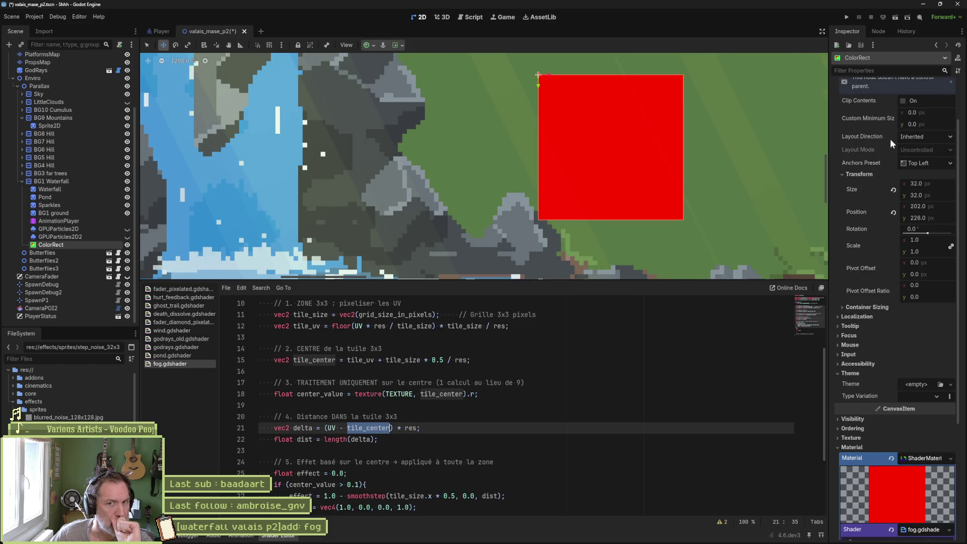
scroll(416, 419, down, 2)
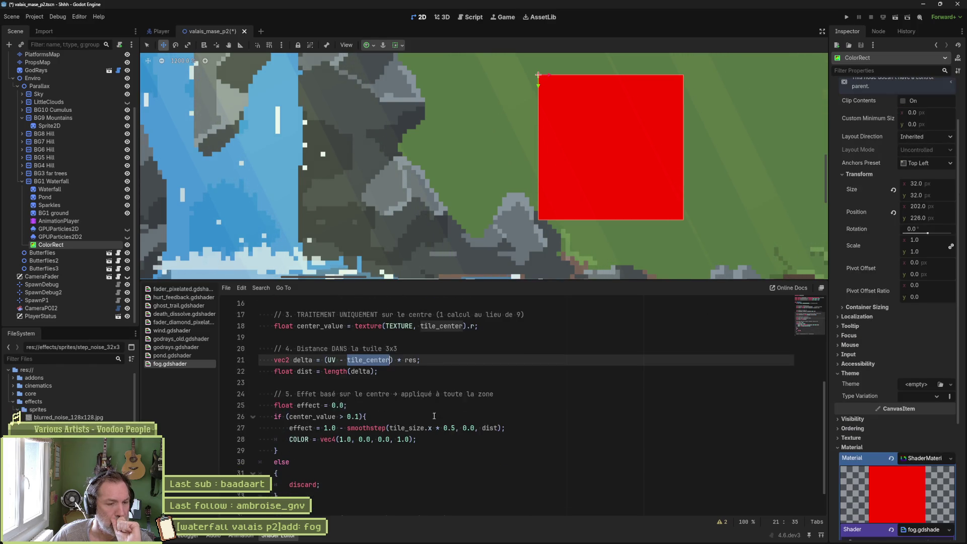
double_click(305, 371)
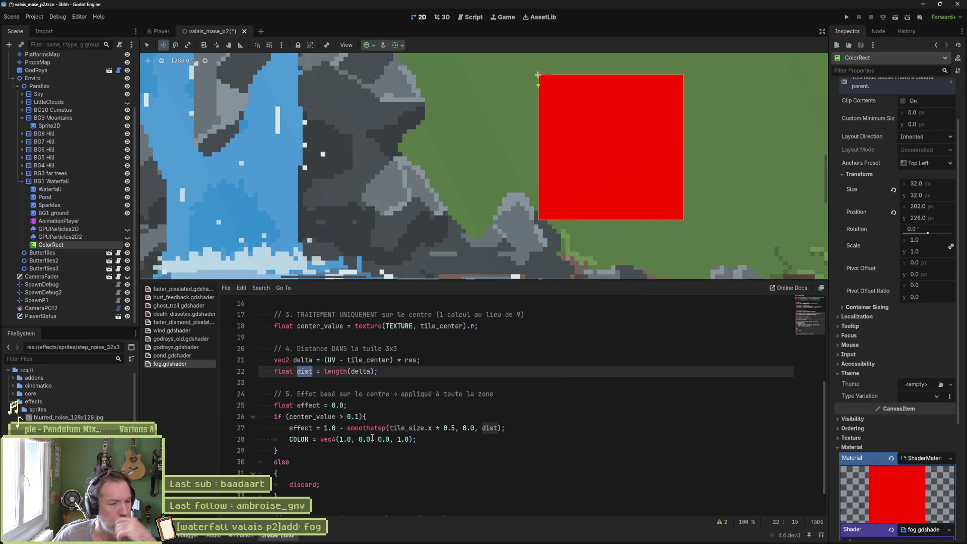
click(369, 405)
Add a for loop over x from -1 to 1 with empty braces after the effect declaration
key(Return)
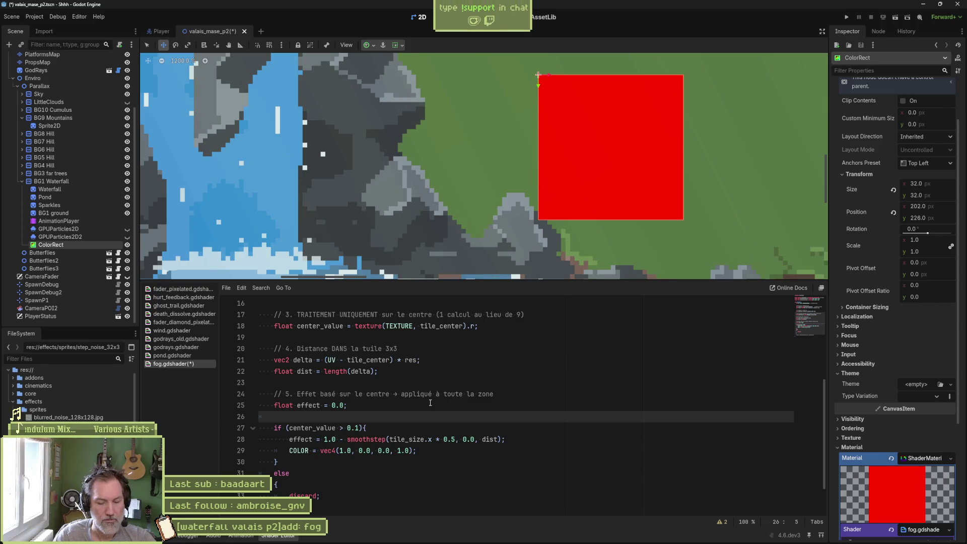
text(for ()
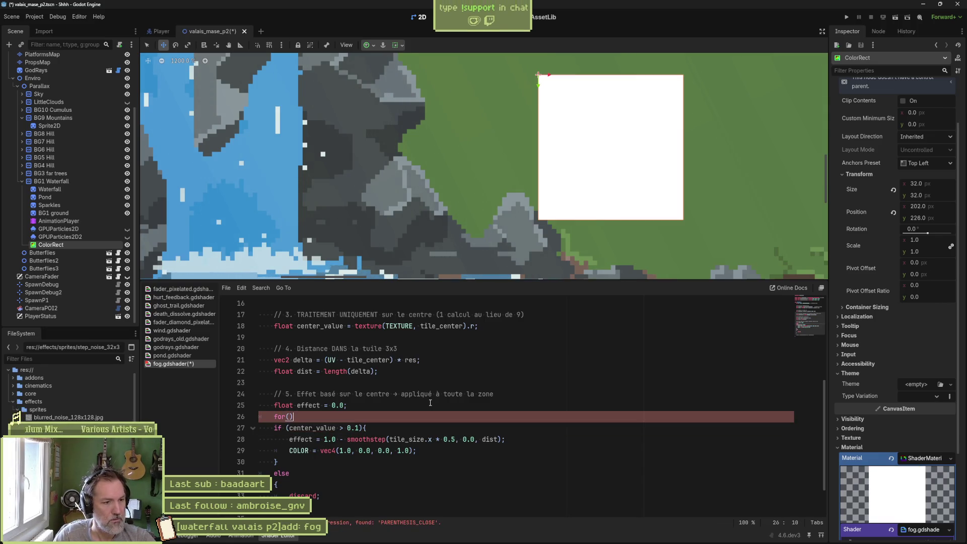
text(int x)
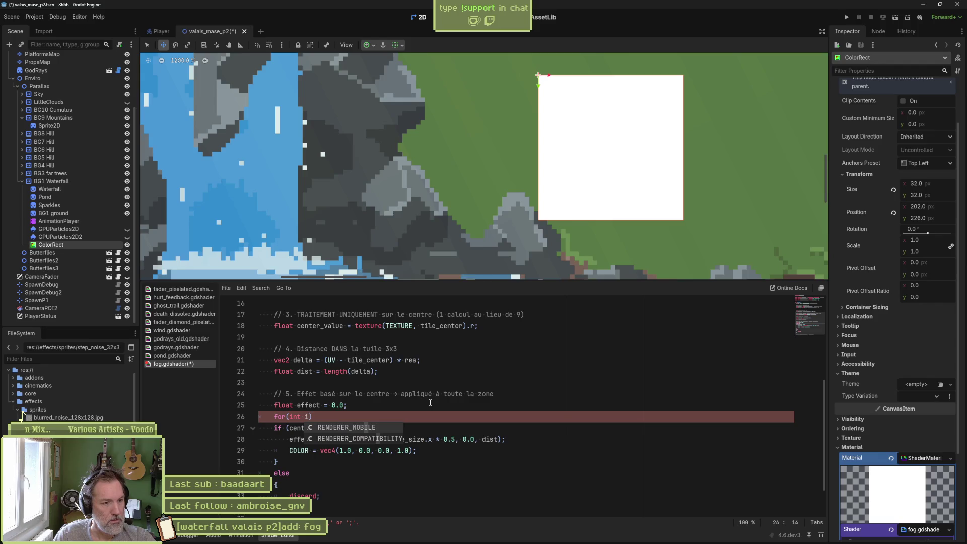
text(=)
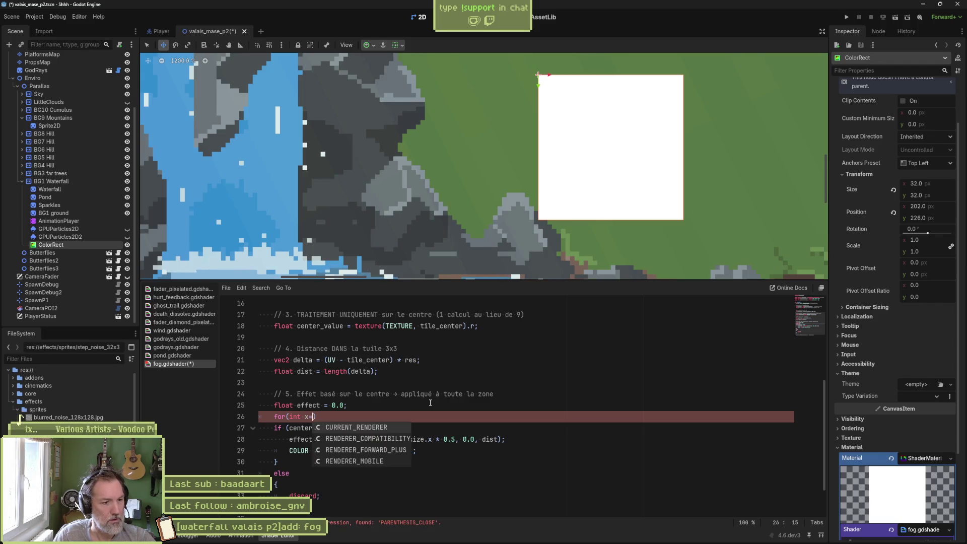
text(-1)
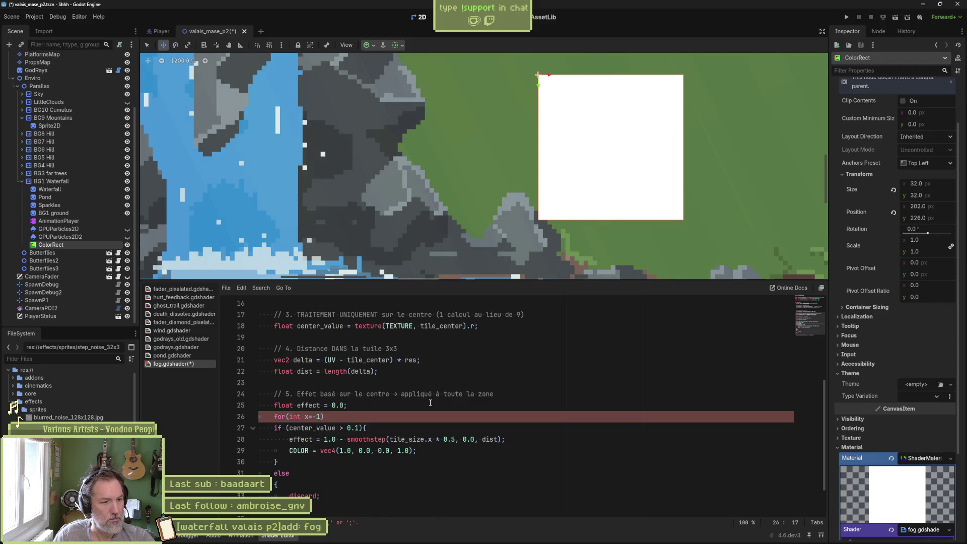
text(; )
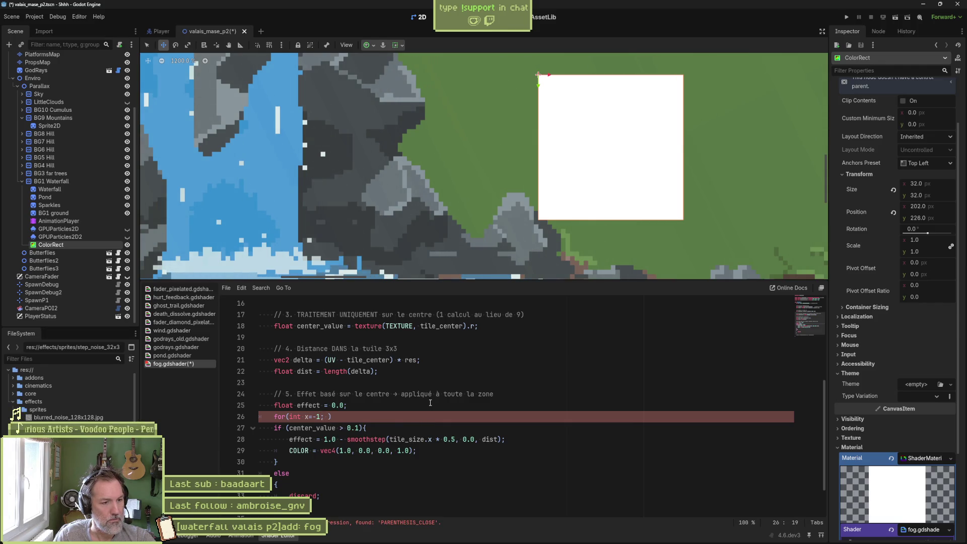
text(x)
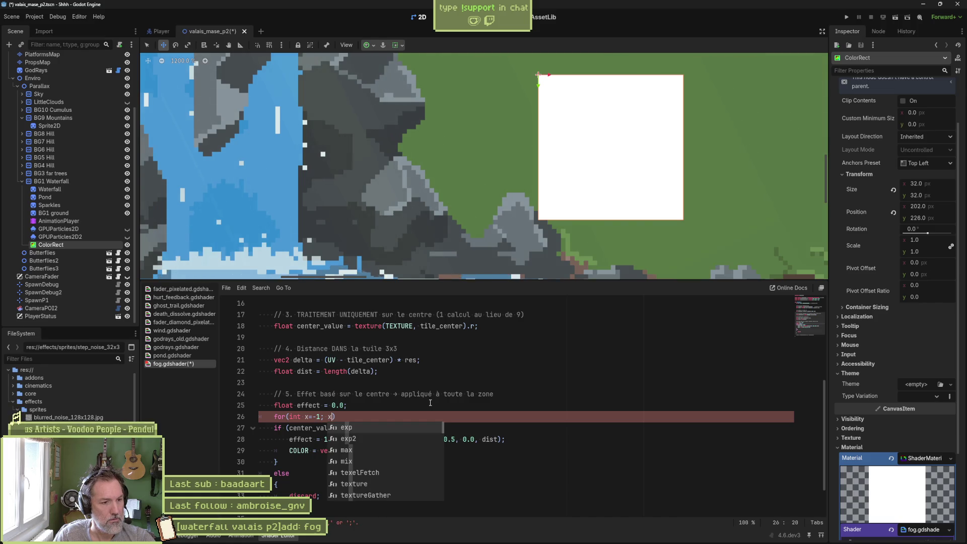
text(<)
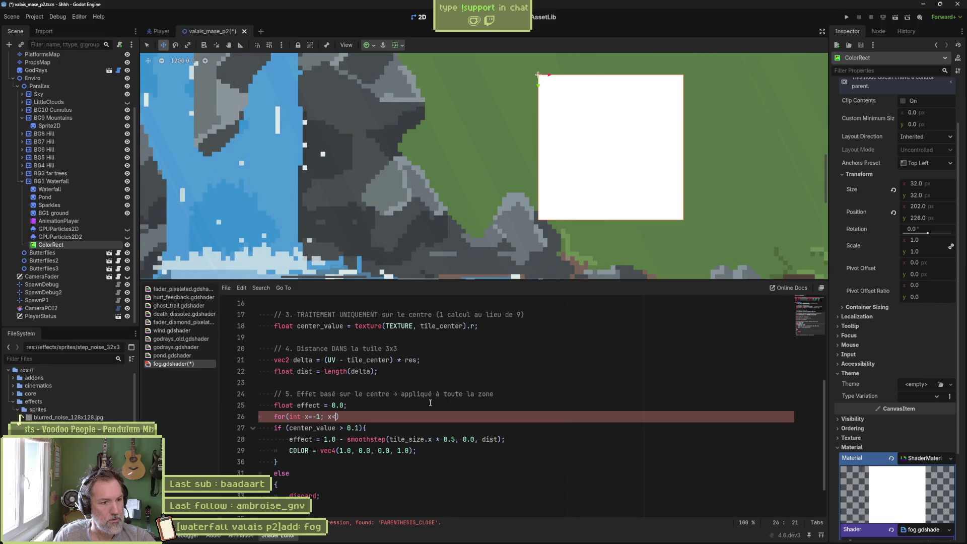
text(1.0)
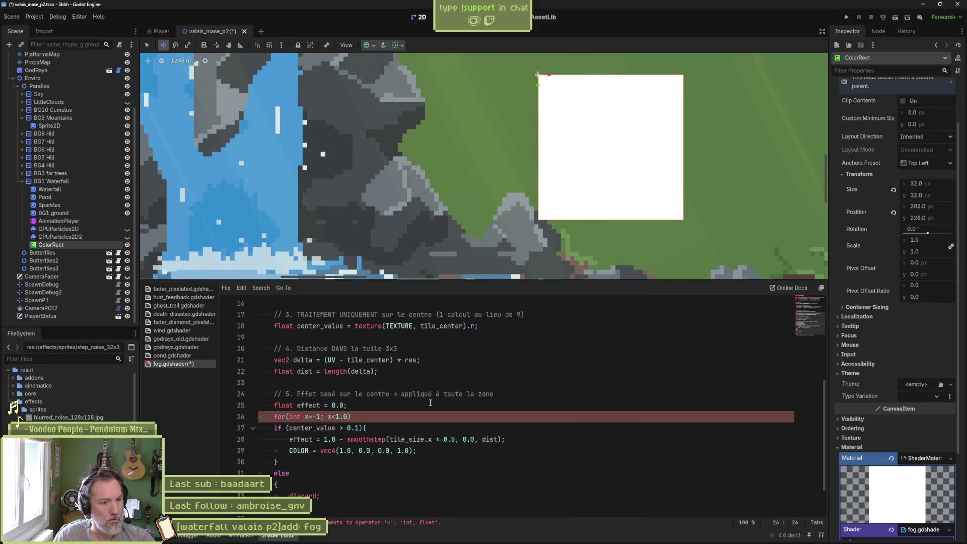
text(; x)
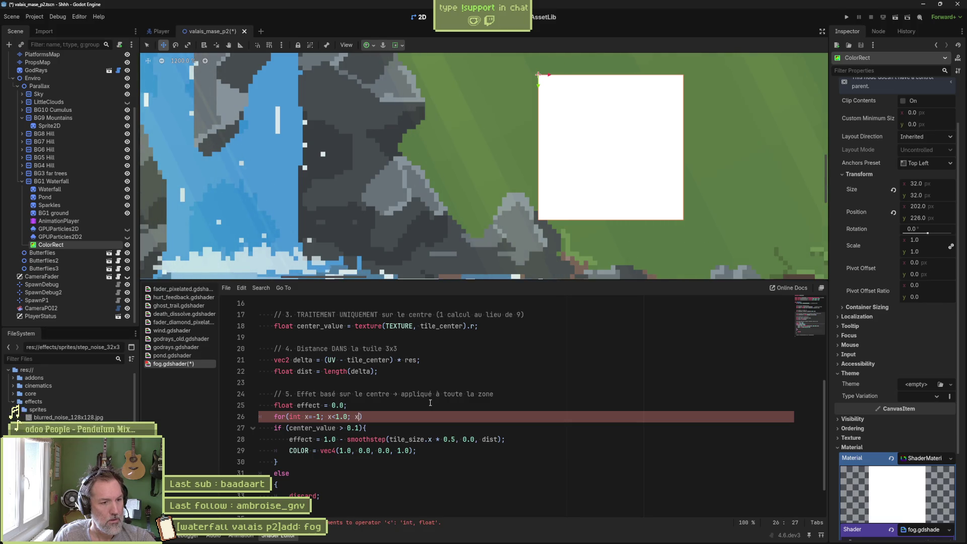
text( +)
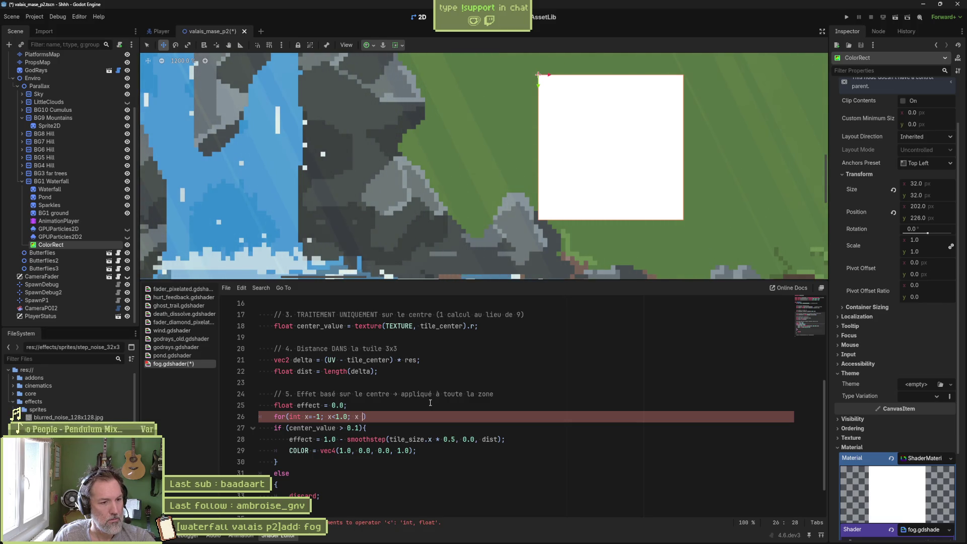
text(= 1)
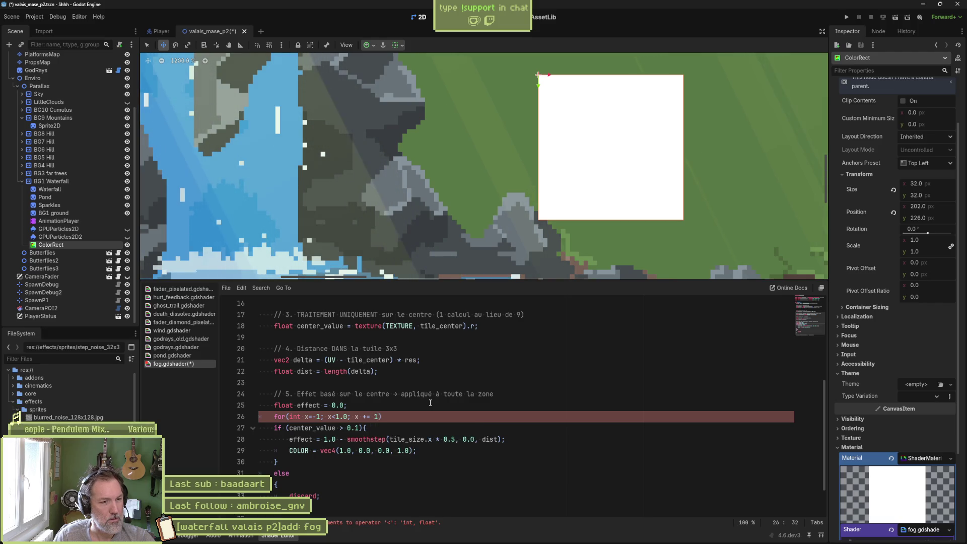
text(.0)
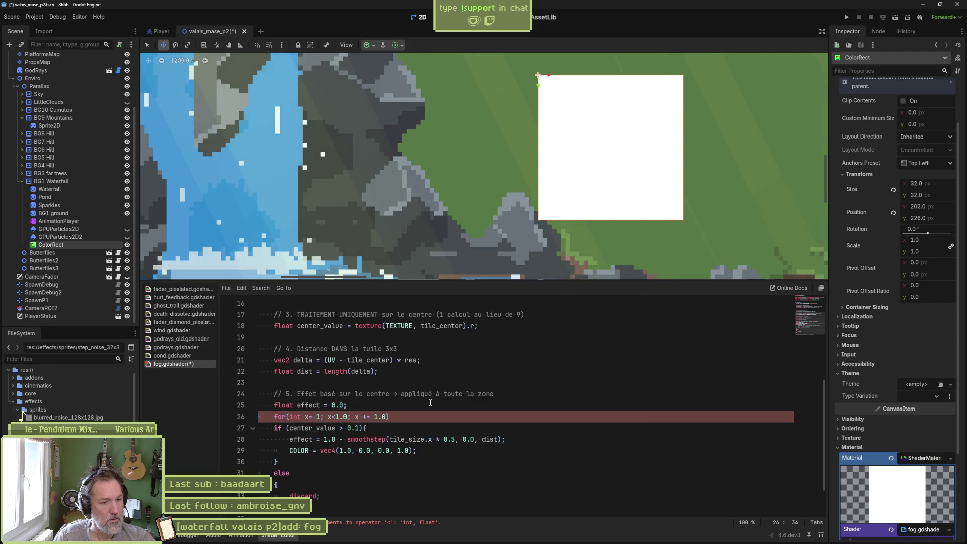
key(Return)
text({})
key(Return)
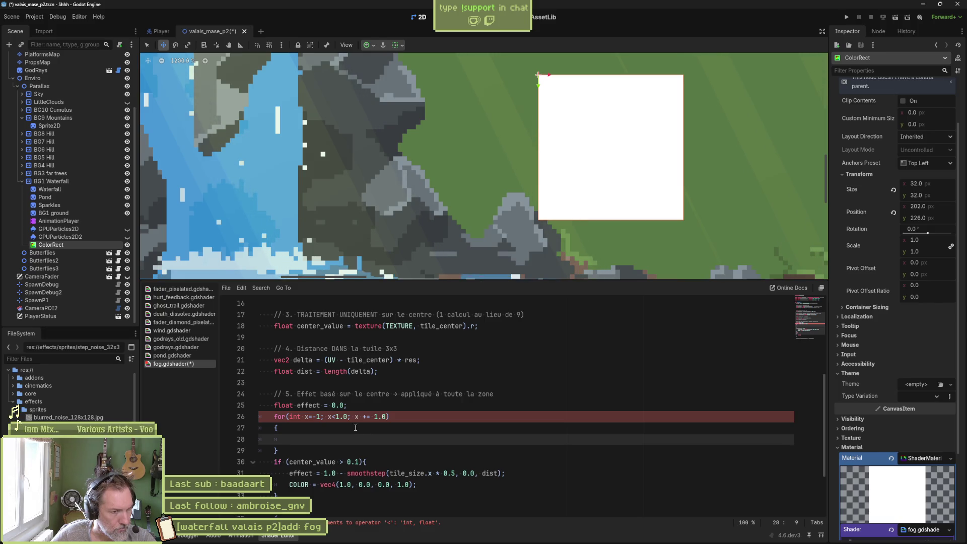
Remove the .0 float suffixes so the loop reads for(int x=-1; x<1; x += 1)
click(320, 416)
text(.0)
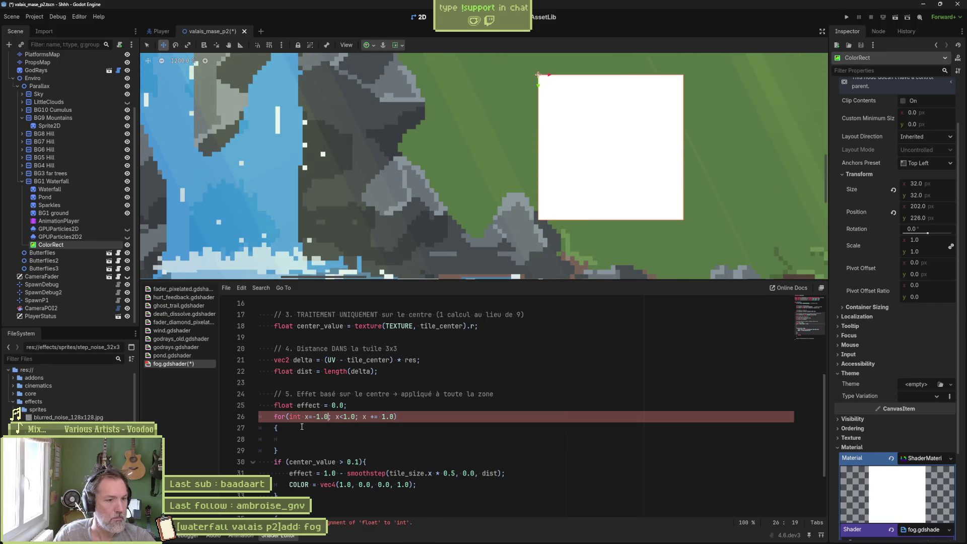
click(296, 416)
double_click(292, 416)
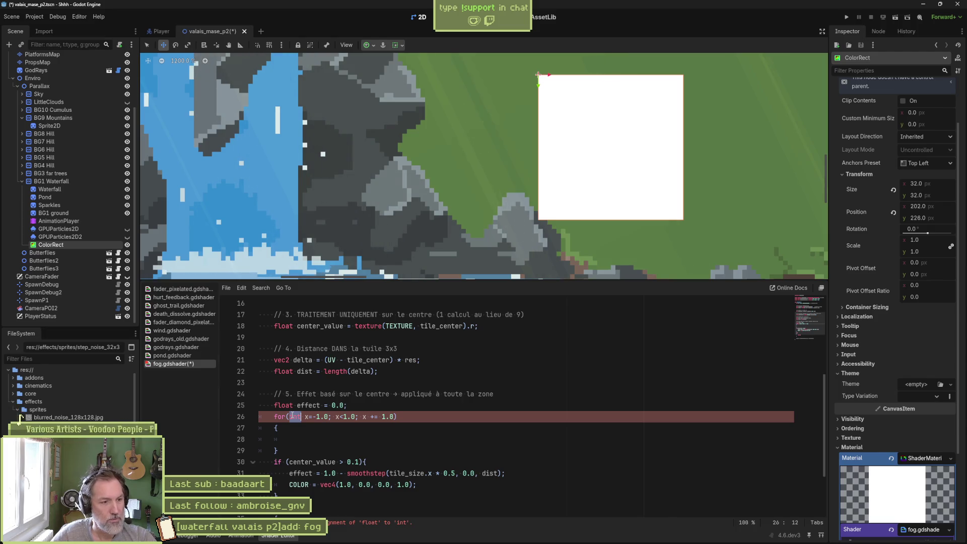
key(Right)
key(Right)
key(Right)
key(Delete)
key(Delete)
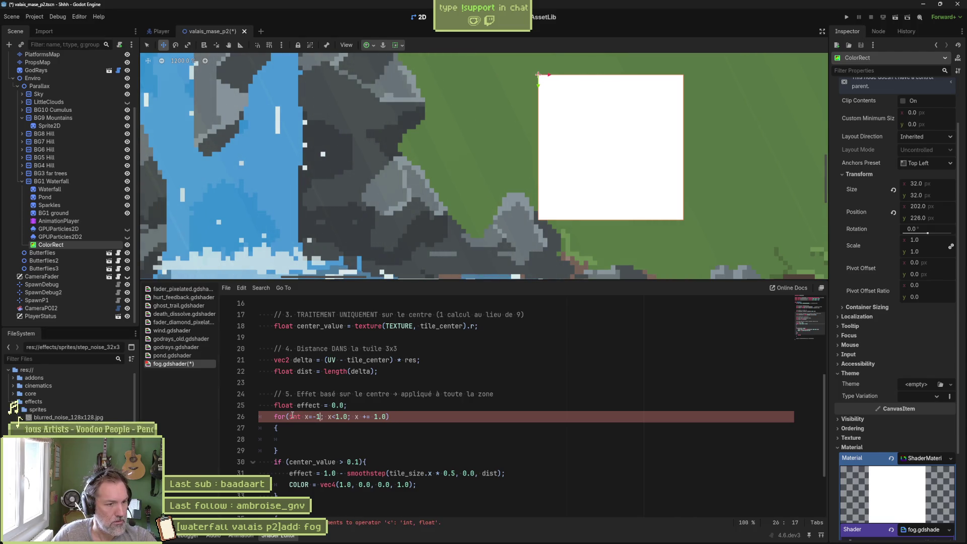
key(Right)
key(Right)
key(Right)
key(Delete)
key(Delete)
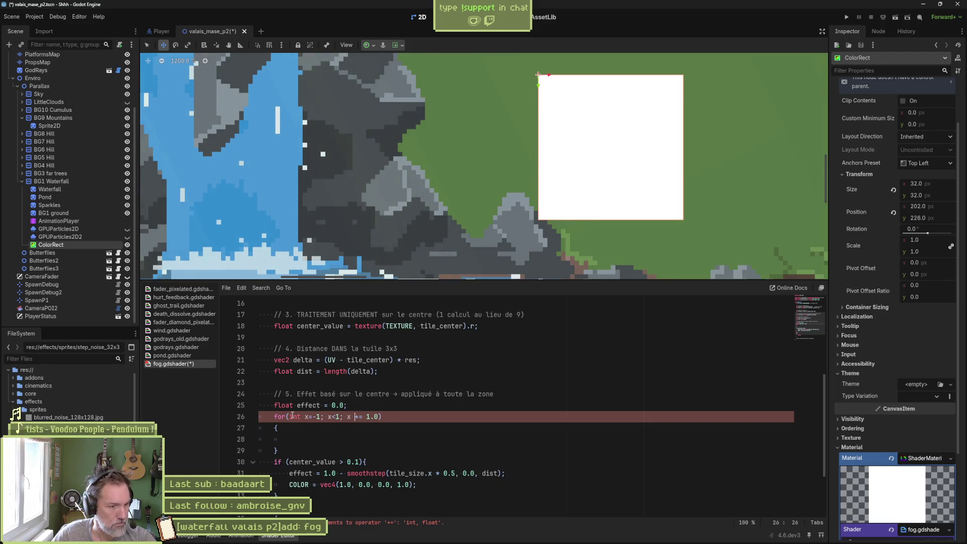
key(Right)
key(Right)
key(Right)
key(Delete)
key(Delete)
key(Down)
key(Down)
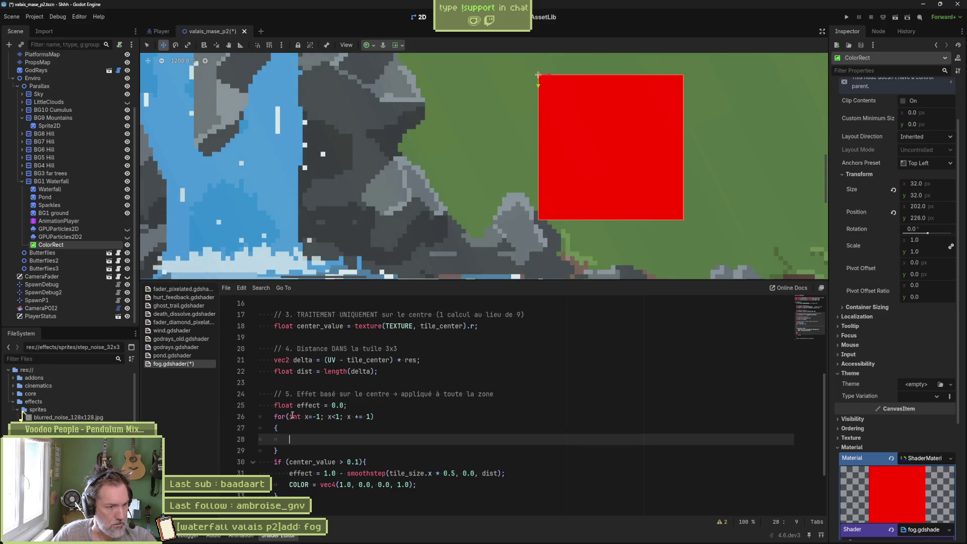
Copy the x loop, paste it inside its own braces, and indent the nested copy
key(Down)
key(shift+Up)
key(shift+Up)
key(shift+Up)
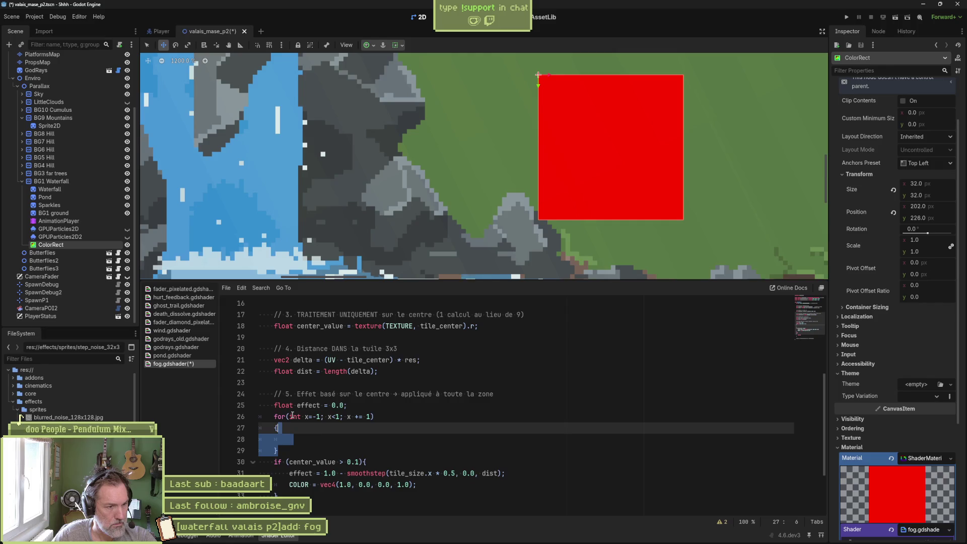
key(shift+End)
key(ctrl+c)
key(Down)
key(Up)
key(Up)
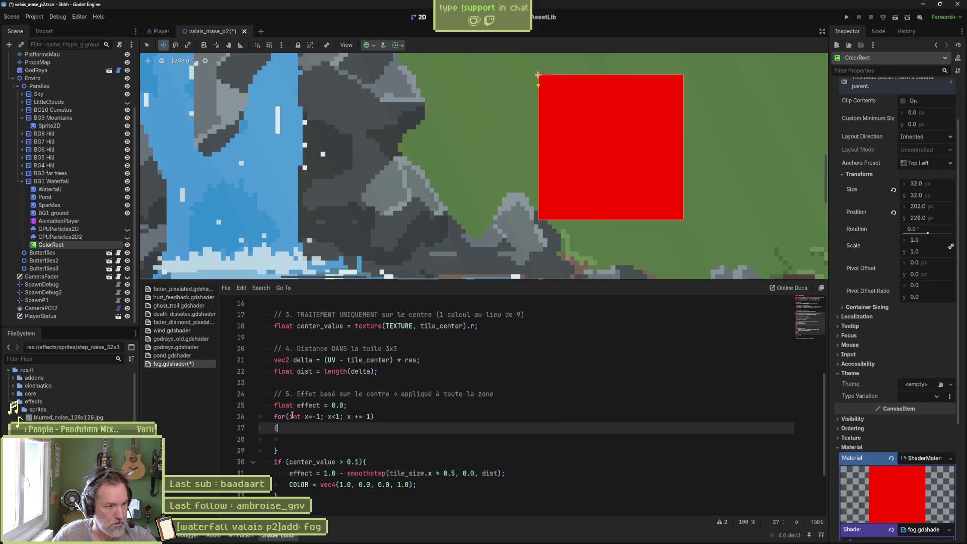
key(ctrl+v)
key(shift+Up)
key(shift+Up)
key(shift+Up)
key(Tab)
key(Down)
key(Down)
key(Down)
Rename the inner loop's variable, condition and step from x to y
key(End)
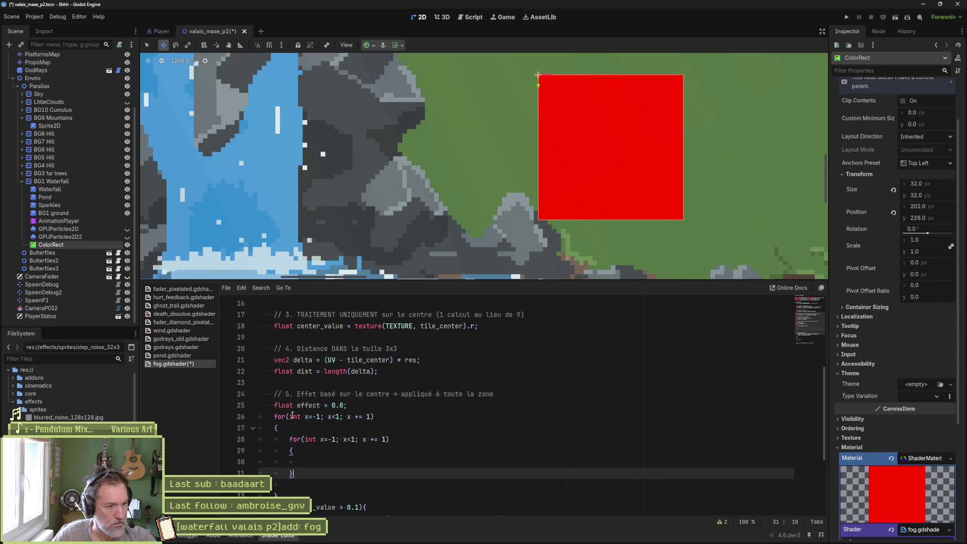
key(Up)
key(Up)
key(Up)
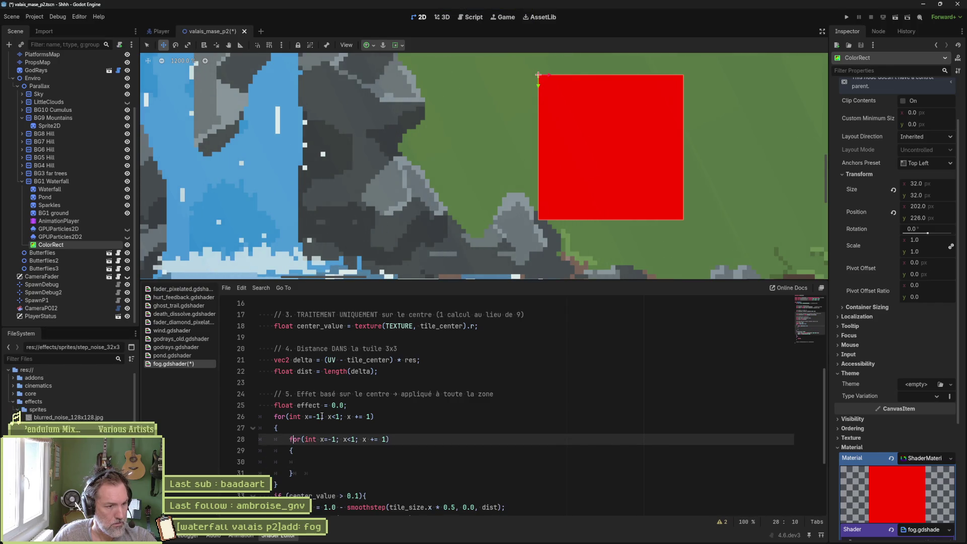
key(Right)
key(Delete)
text(y)
key(Right)
key(Right)
key(Right)
key(Right)
key(Right)
key(Delete)
text(y)
Tidy the outer loop's step spacing and start an if statement in the inner loop body
key(Right)
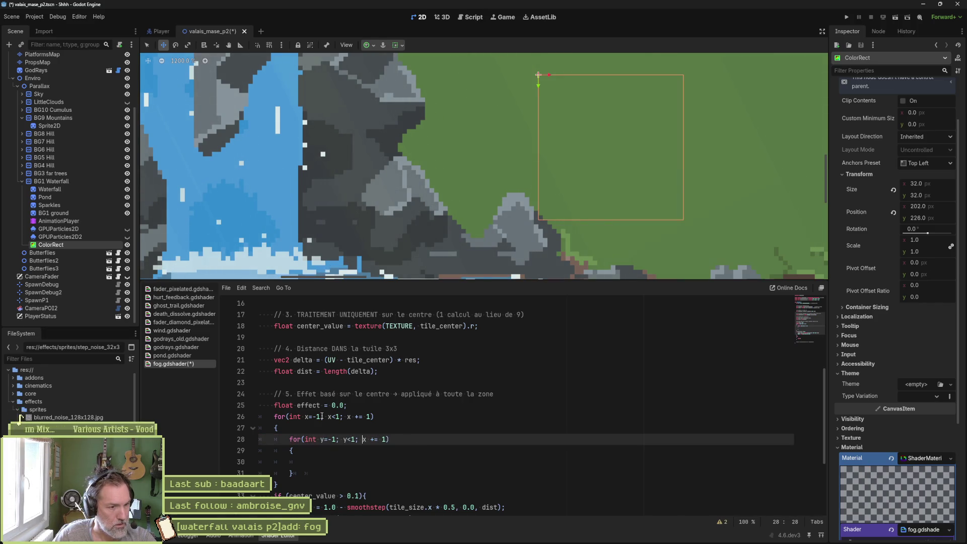
key(Delete)
key(Delete)
text(y)
click(321, 415)
key(Right)
key(Right)
key(Right)
key(Right)
key(Delete)
key(Down)
key(Down)
key(Down)
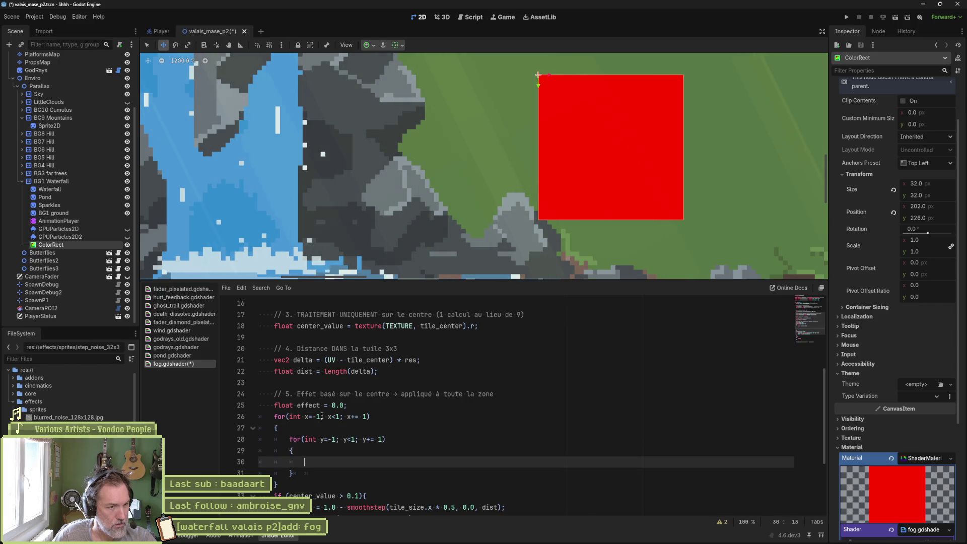
scroll(401, 434, down, 1)
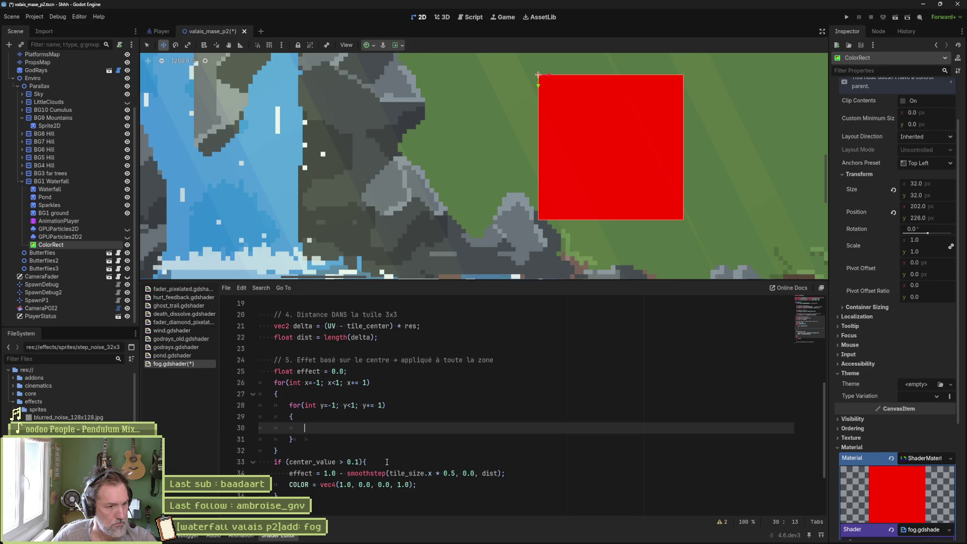
text(if)
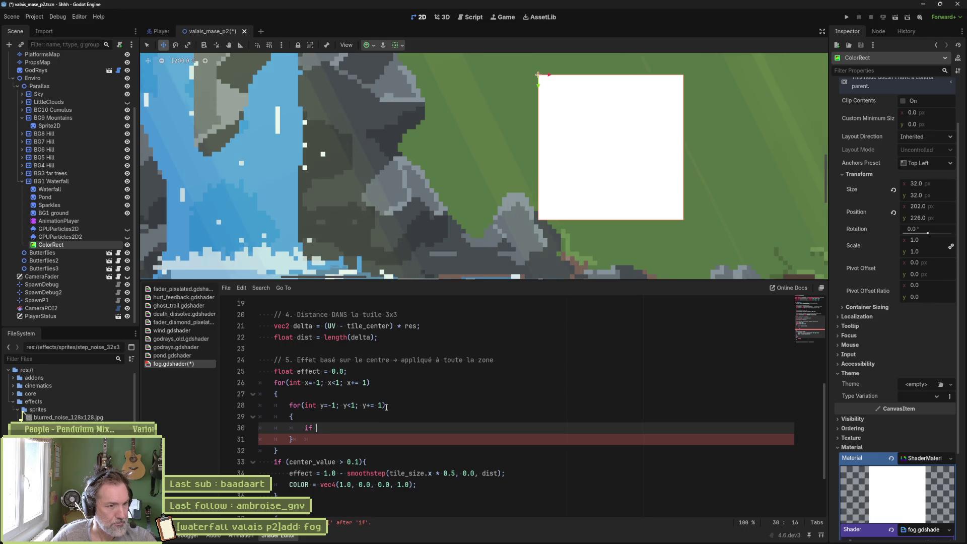
Copy texture(TEXTURE, tile_center).r from line 18 and paste it after the inner loop's if
scroll(386, 407, up, 2)
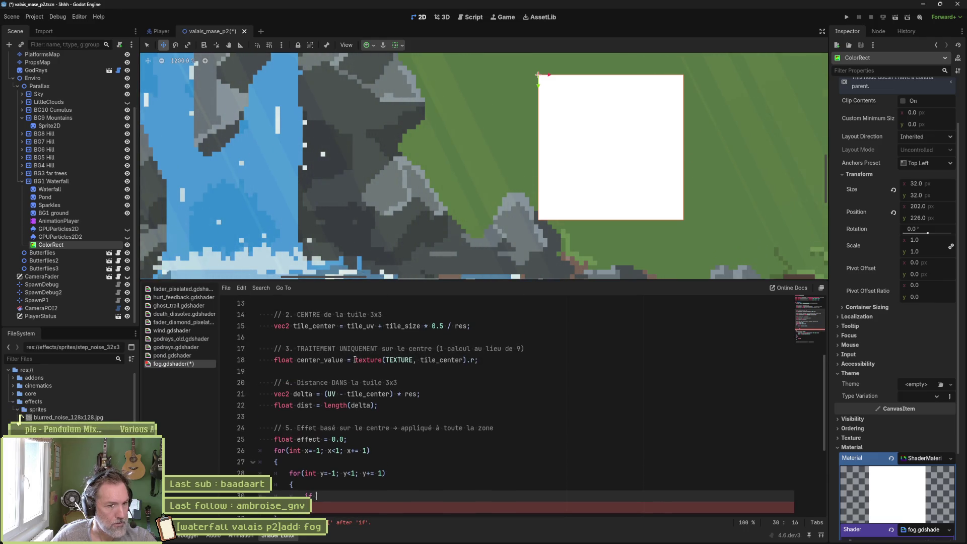
drag(362, 360, 487, 359)
click(366, 360)
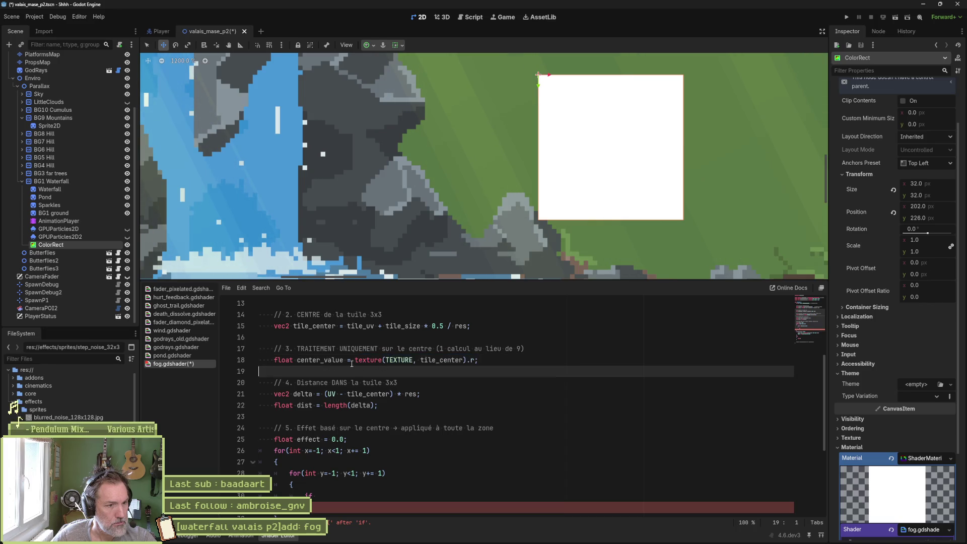
drag(359, 359, 477, 360)
mouse_move(355, 360)
mouse_down()
mouse_move(503, 348)
mouse_move(479, 359)
mouse_up()
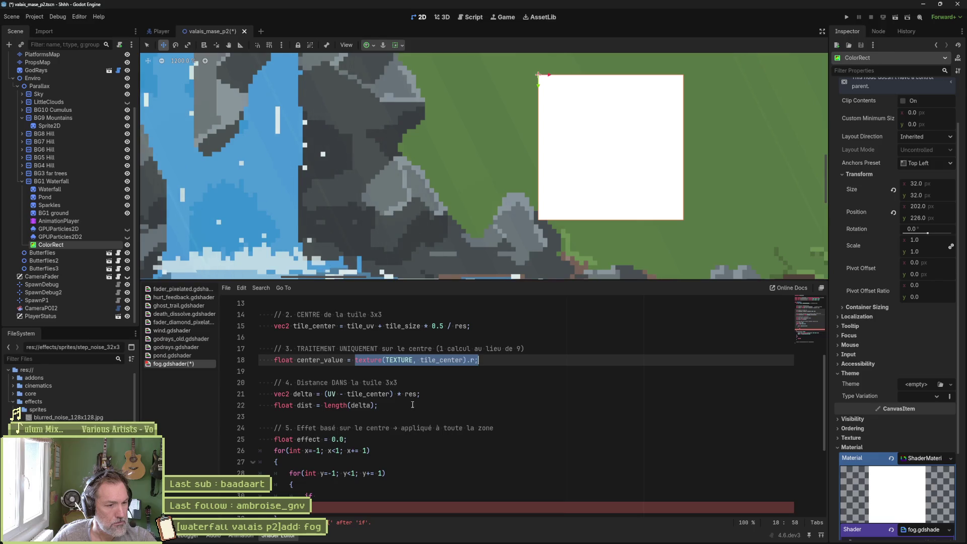
scroll(412, 404, down, 2)
click(363, 426)
key(ctrl+v)
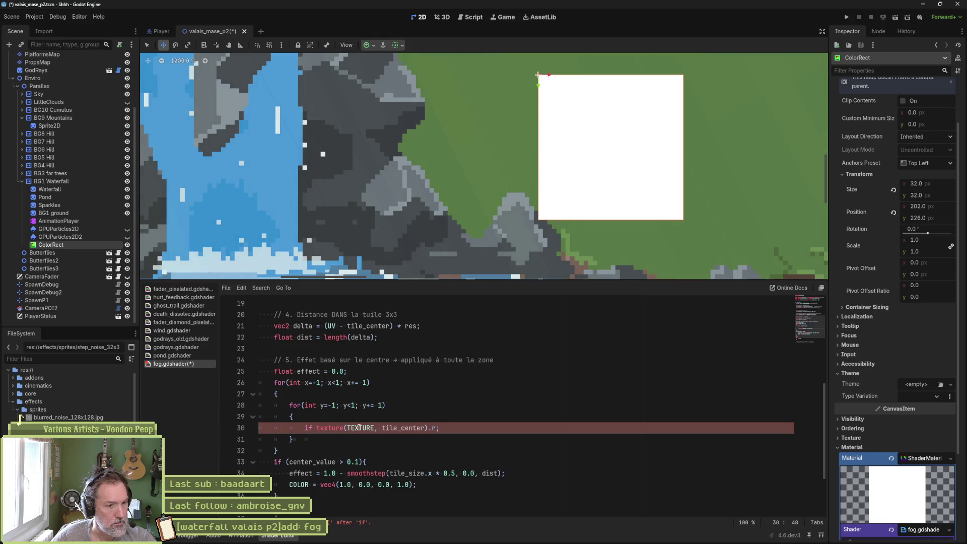
Complete the condition as texture(TEXTURE, vec2(x, y)).r > 0.1 with an empty braced body
double_click(402, 427)
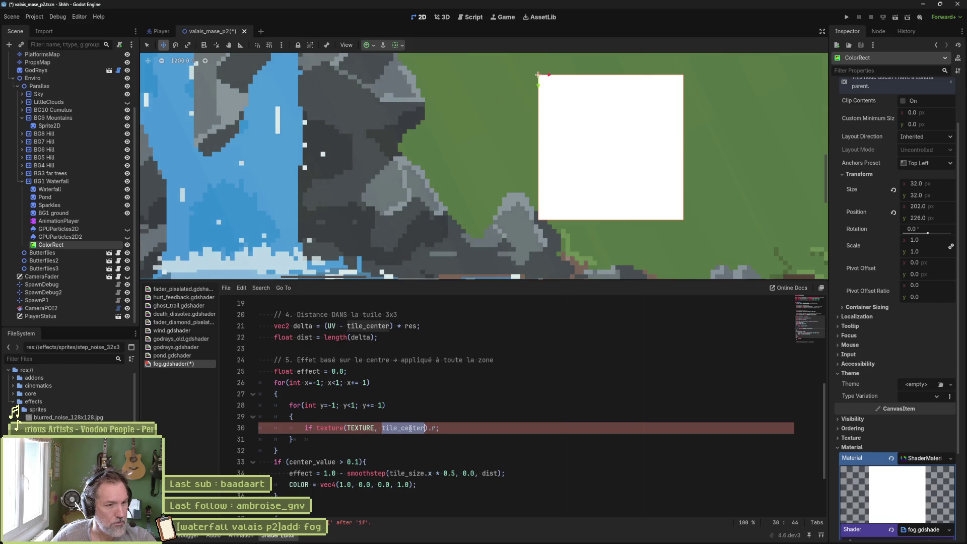
text(vec2()
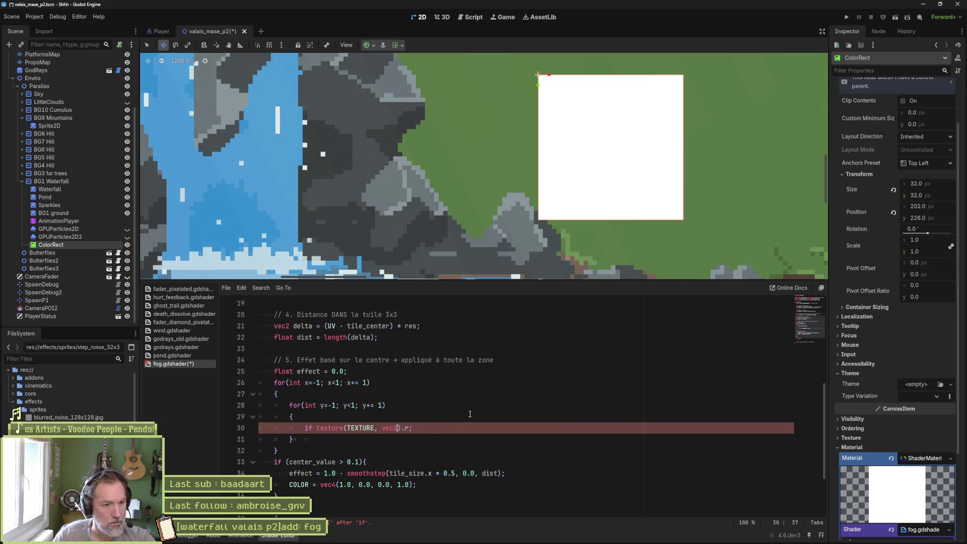
text(y)))
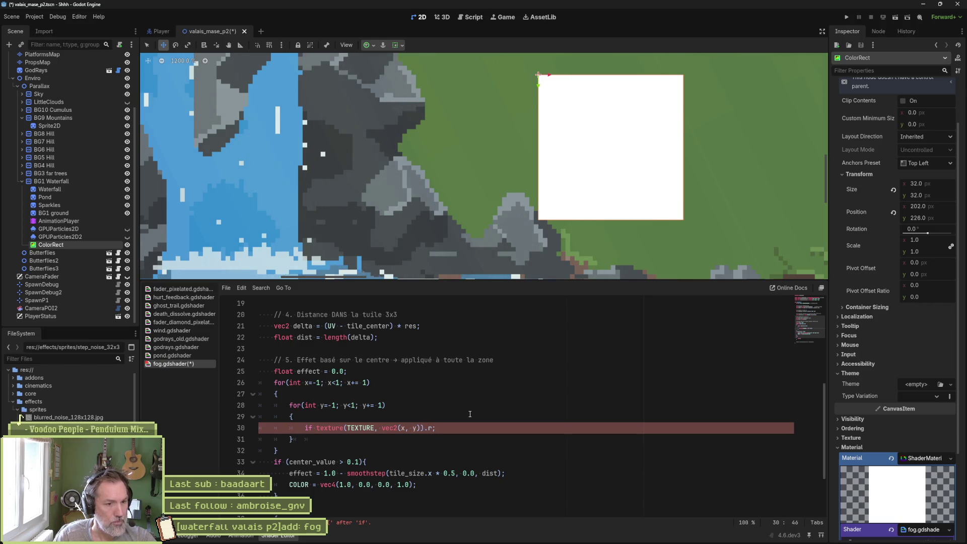
text(>0)
text(;)
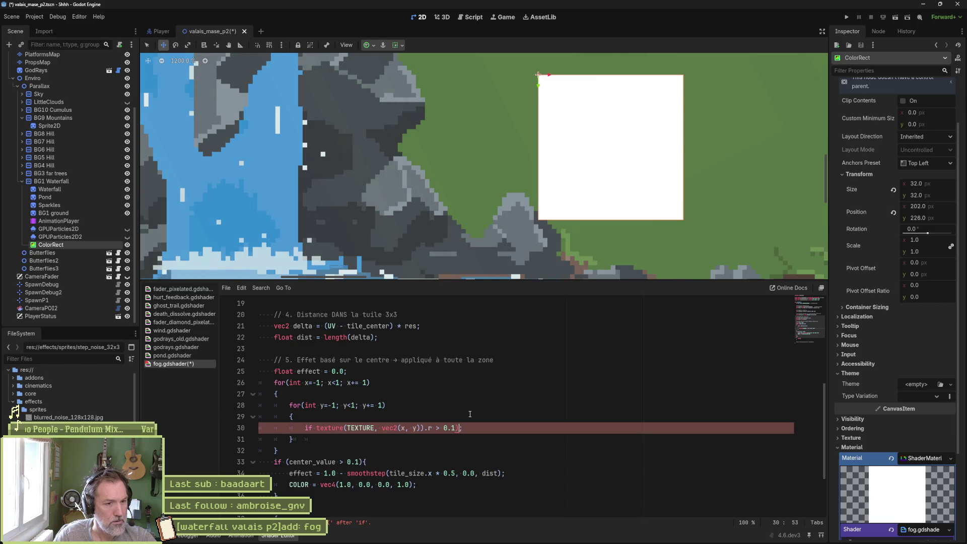
text({})
key(Left)
key(Left)
key(Left)
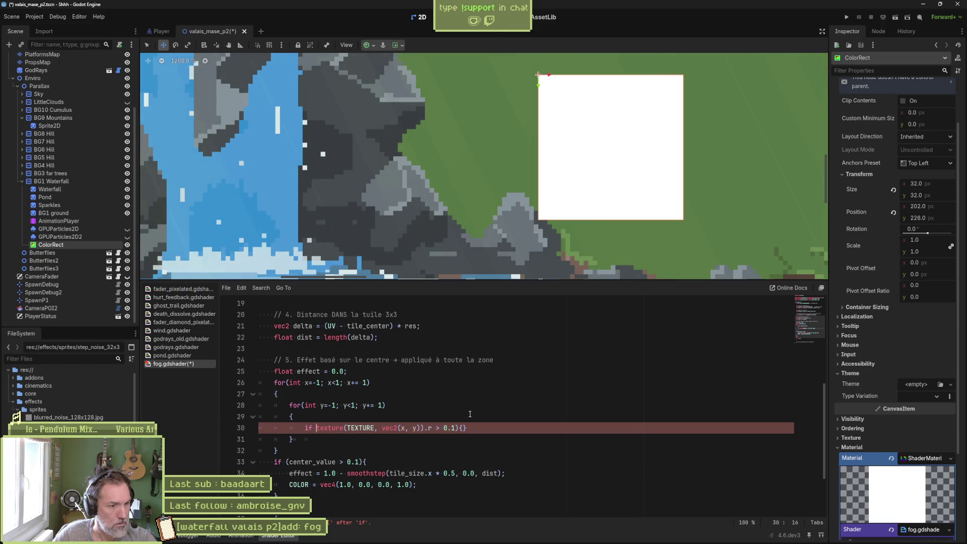
text(()
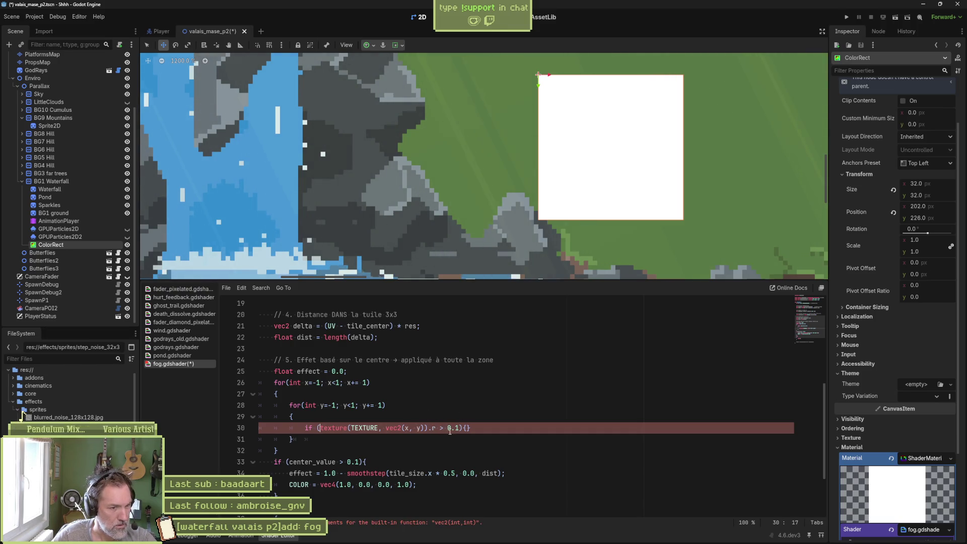
click(466, 428)
key(Return)
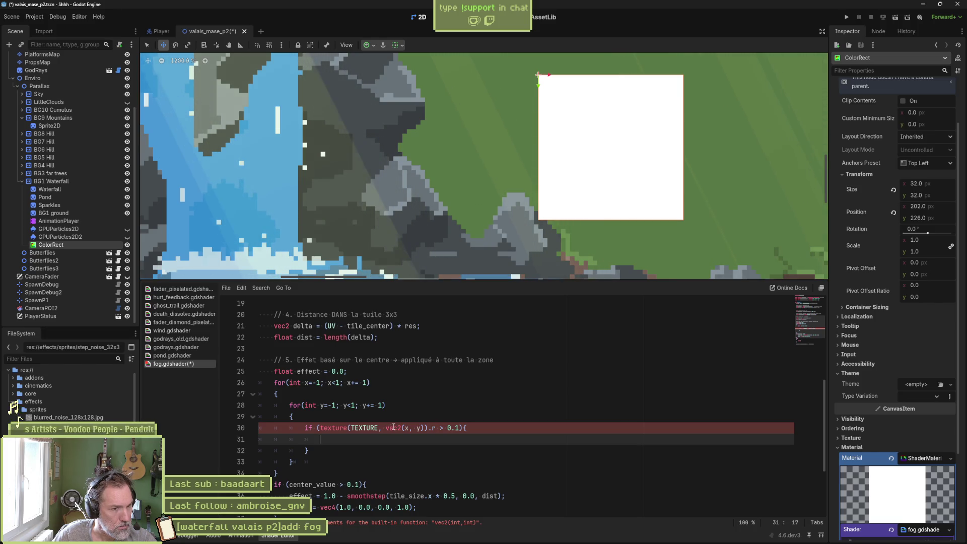
Scroll to the neighbour loops and select the 'int' type of the outer loop on line 26
scroll(395, 406, up, 3)
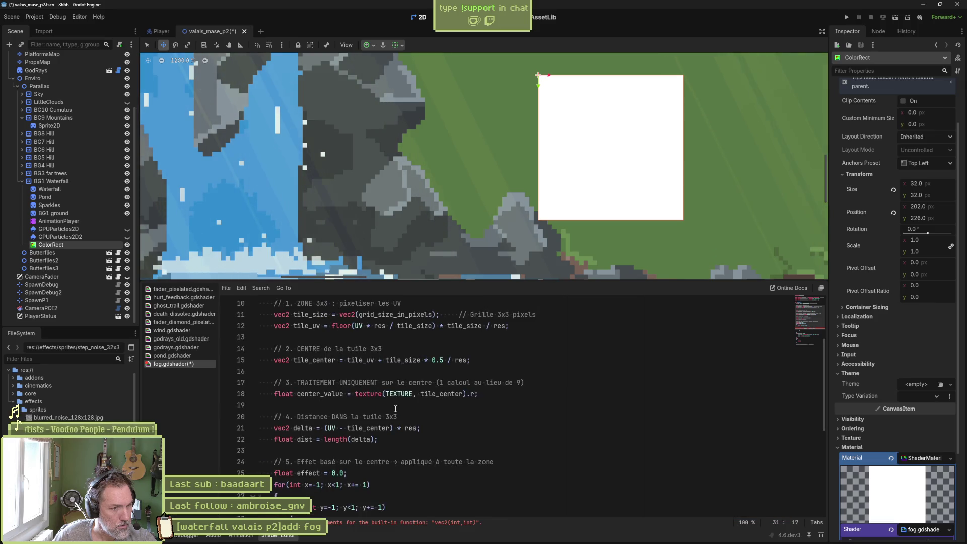
double_click(441, 393)
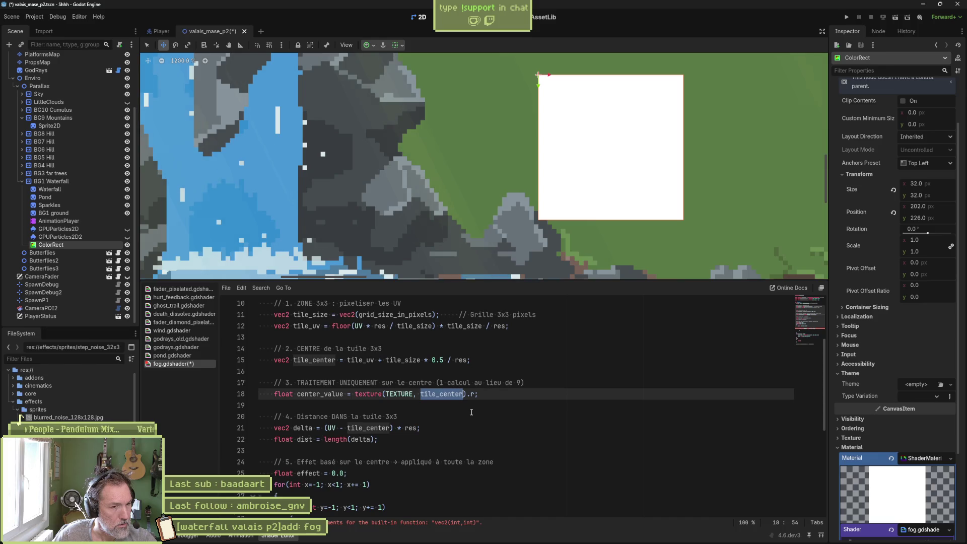
scroll(460, 404, down, 4)
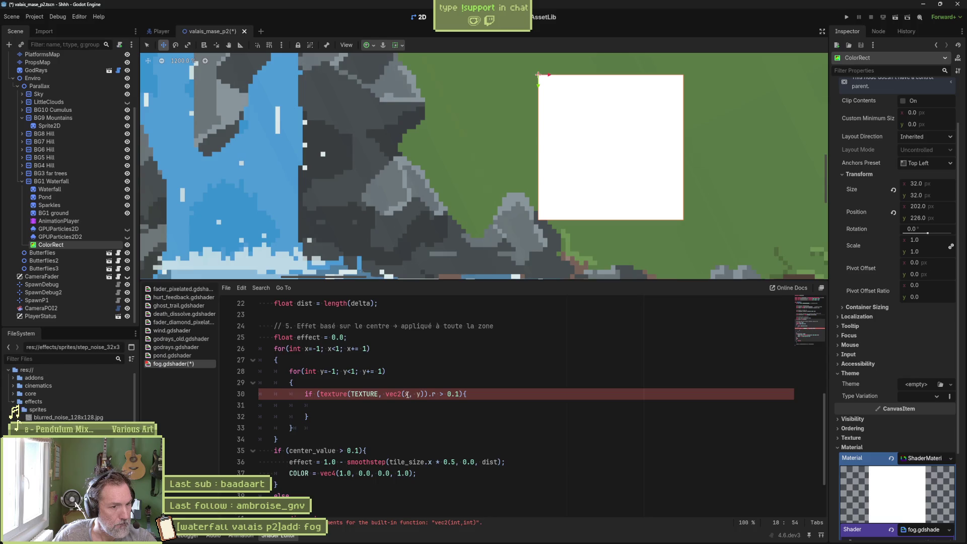
double_click(295, 348)
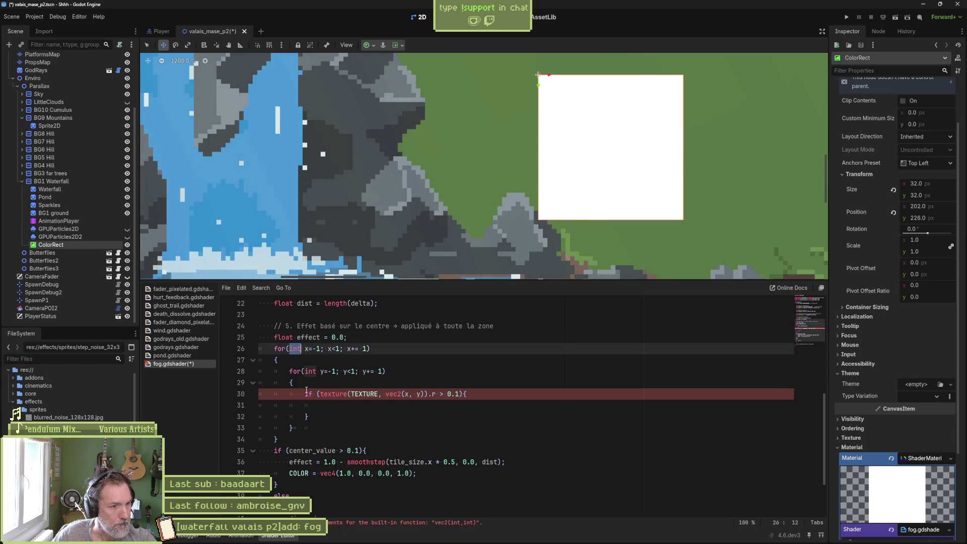
Change both loop counter types from int to float, typed as 'flaot' in the inner loop
text(float)
scroll(306, 390, down, 1)
key(Down)
key(Down)
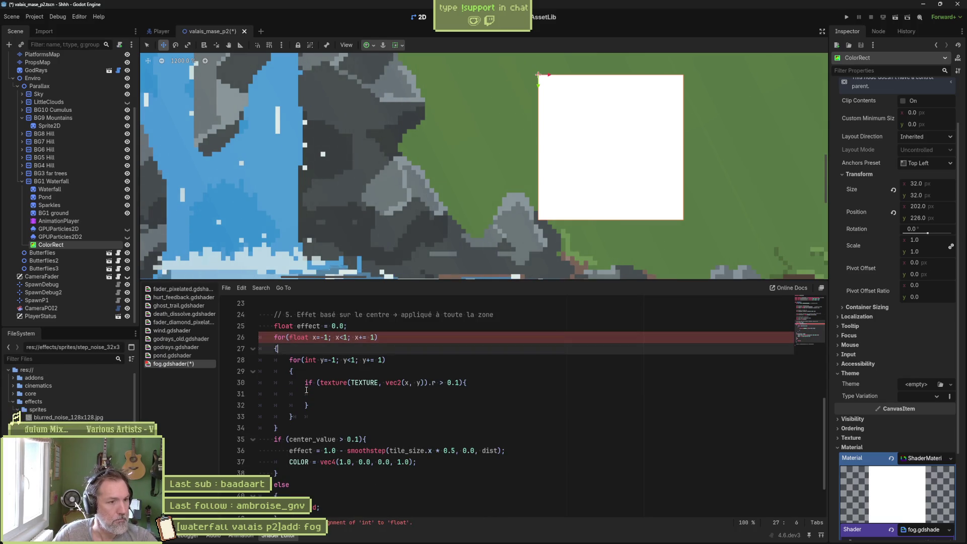
key(ctrl+d)
text(flaot)
Make the x and y loop literals floats: -1.0 to 1.0 with step 1.0
key(Up)
key(Up)
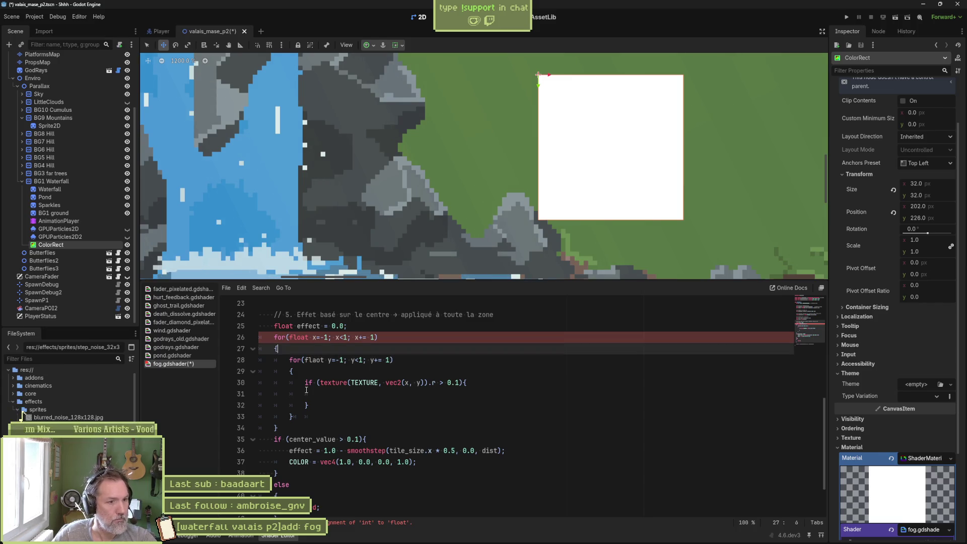
text(.0)
key(Right)
key(Right)
key(Right)
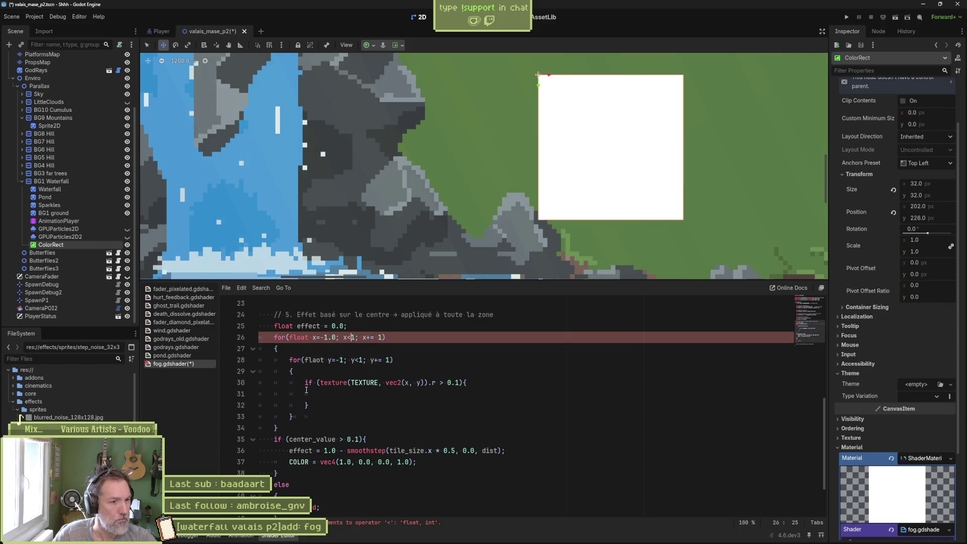
text(.0)
key(Right)
key(Right)
key(Right)
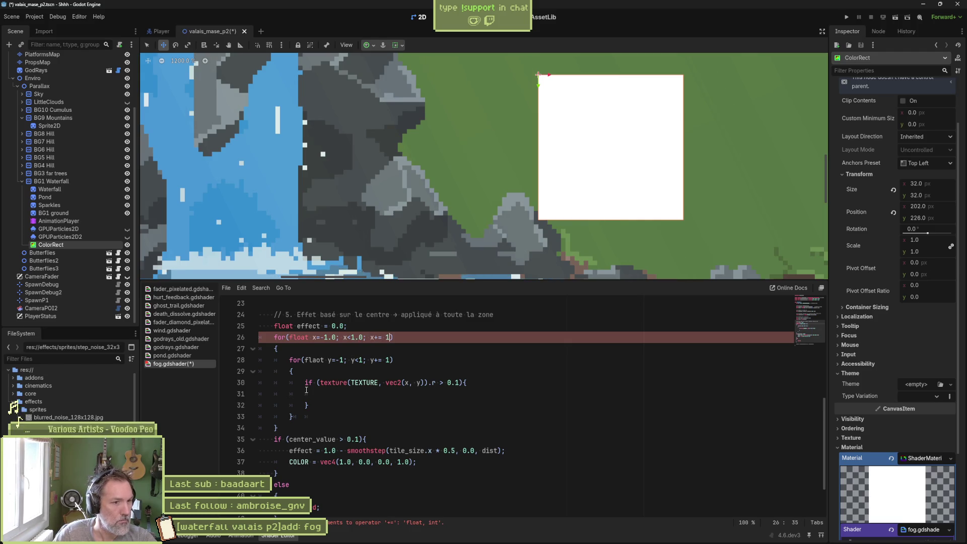
text(.0)
key(Left)
key(Left)
key(Left)
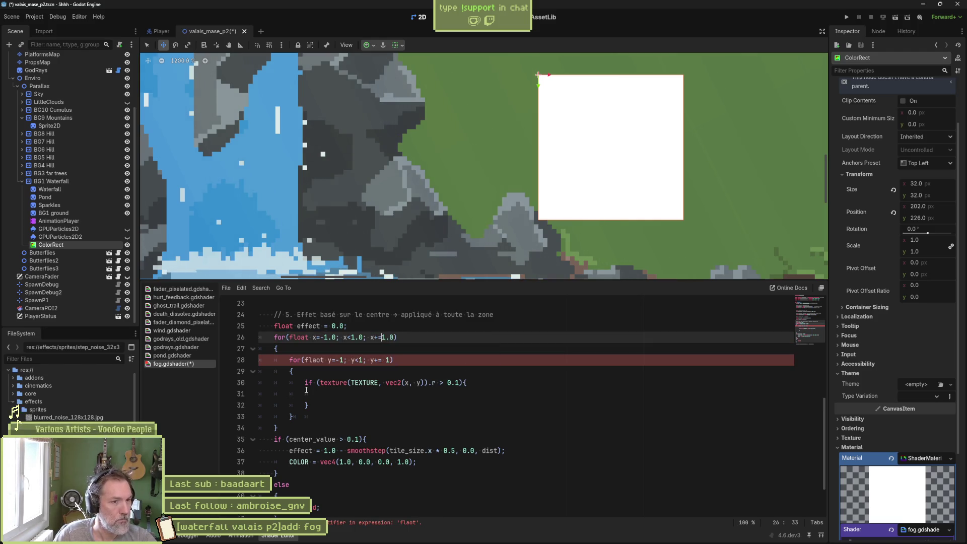
key(Down)
key(Down)
key(Right)
key(Left)
key(Left)
key(Left)
text(.0)
key(Left)
key(Left)
key(Left)
text(.0)
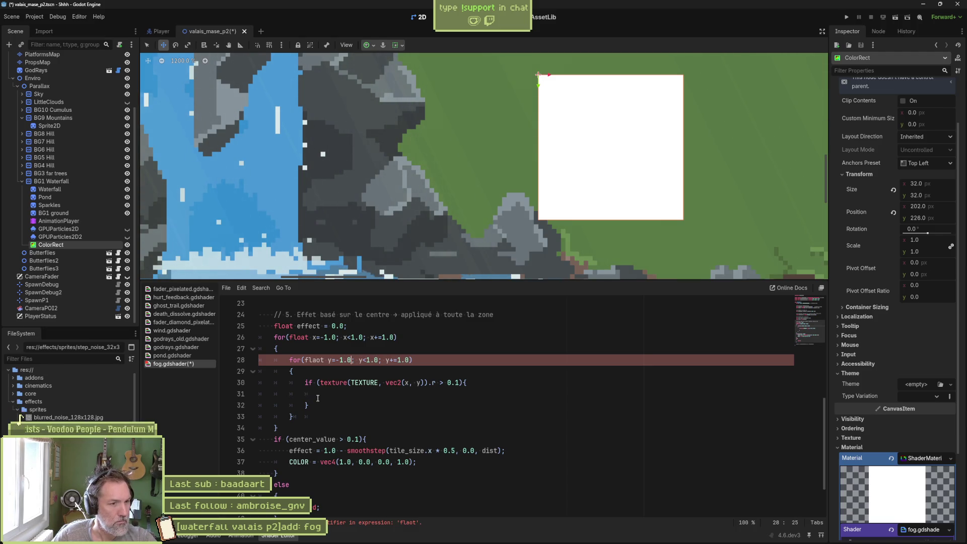
Correct the 'flaot' typo to 'float' in the inner loop
click(319, 362)
key(BackSpace)
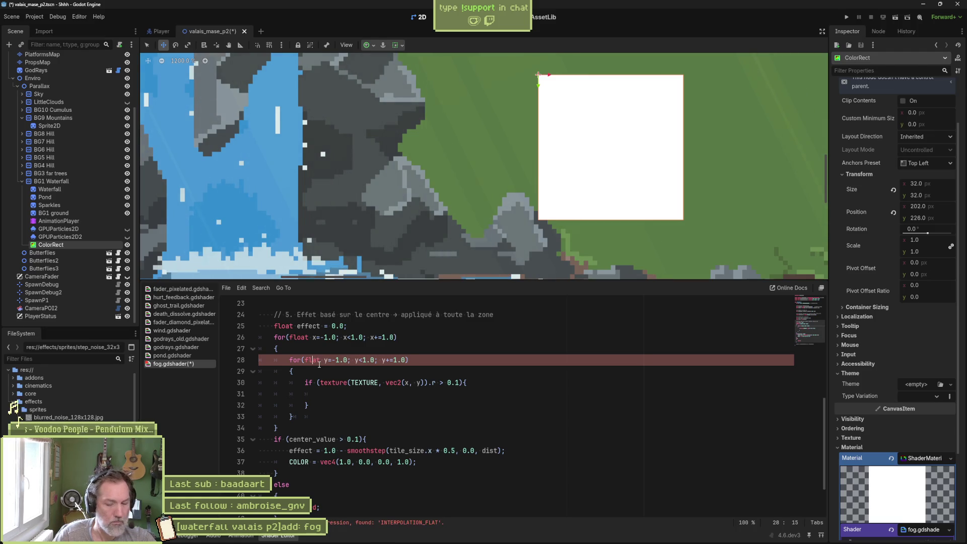
text(o)
click(539, 379)
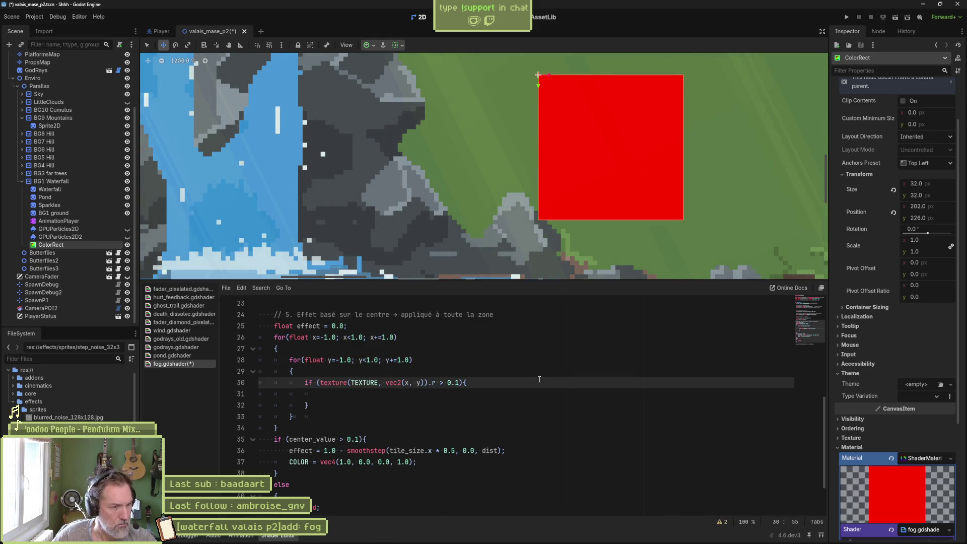
Paste COLOR = vec4(1.0, 0.0, 0.0, 1.0); into the body of the neighbour threshold check
click(466, 460)
drag(483, 394, 491, 386)
text(COLOR = vec4(1.0, 0.0, 0.0, 1.0);)
key(Tab)
key(Tab)
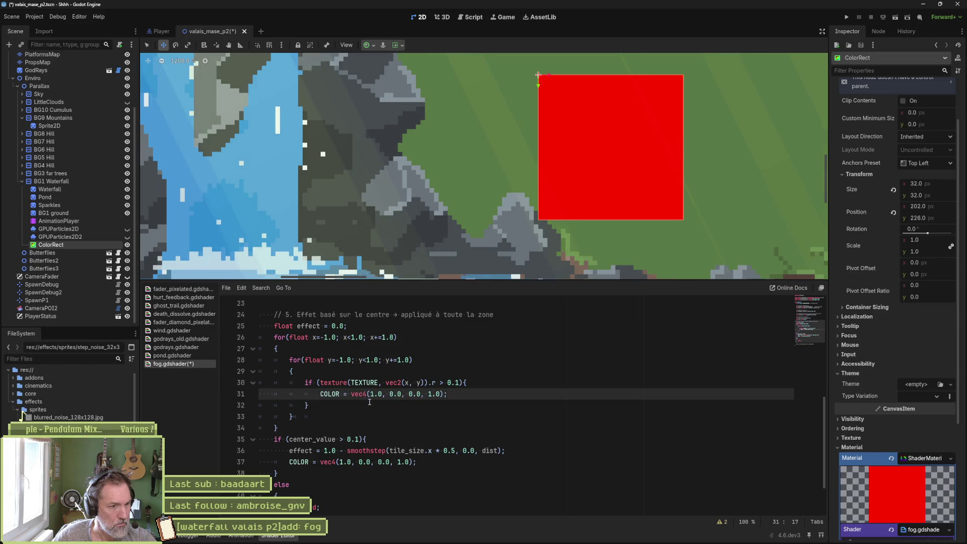
Comment out the old center_value if/else block and save fog.gdshader
scroll(339, 428, down, 2)
click(329, 383)
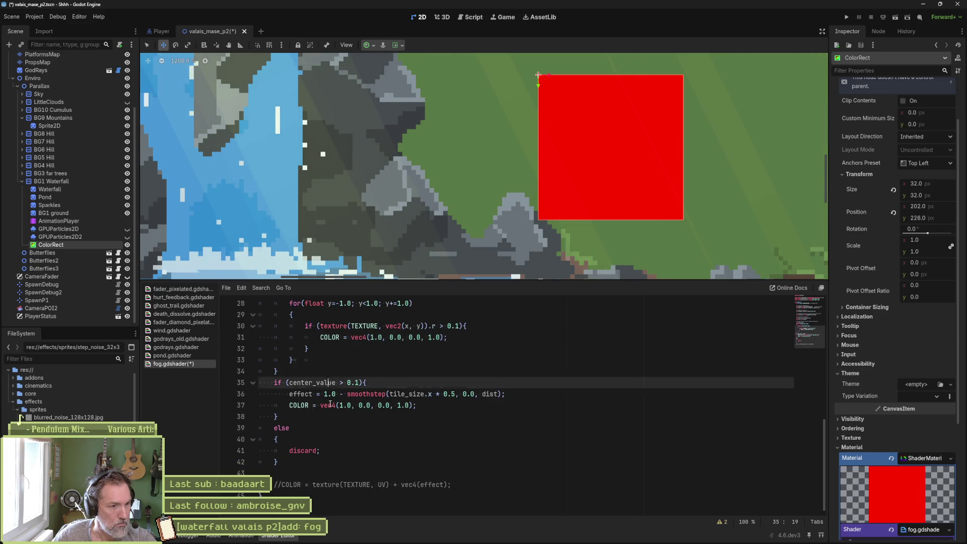
shift+click(313, 461)
key(ctrl+k)
key(ctrl+s)
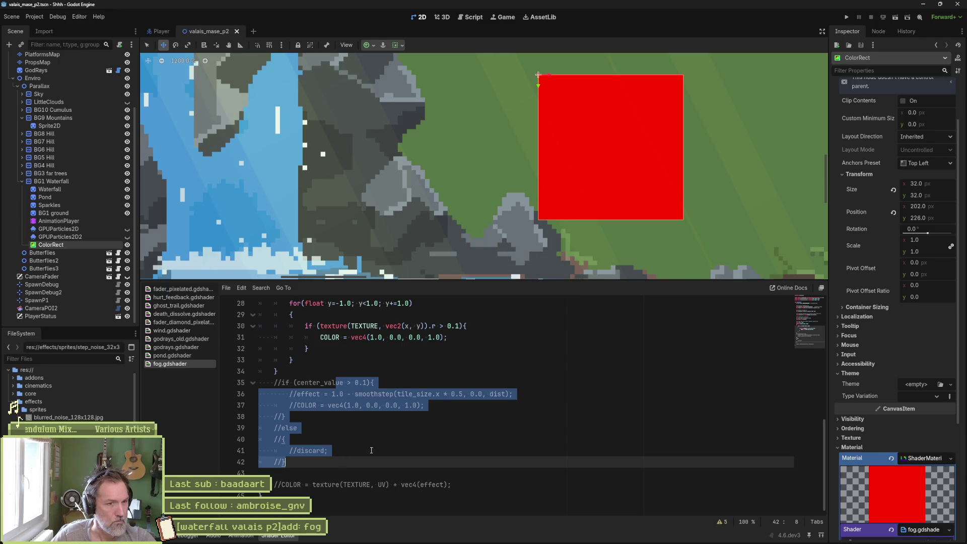
click(436, 438)
scroll(468, 431, up, 2)
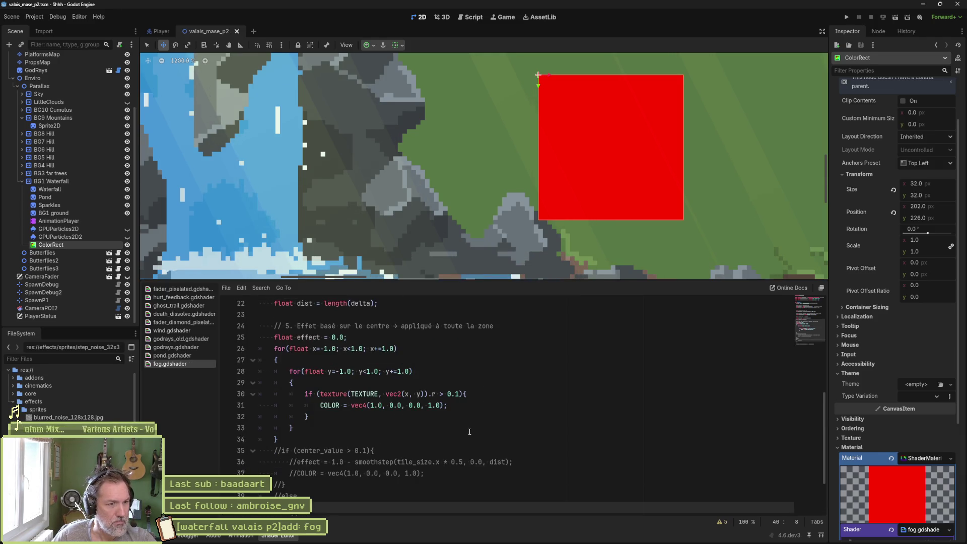
scroll(469, 431, down, 2)
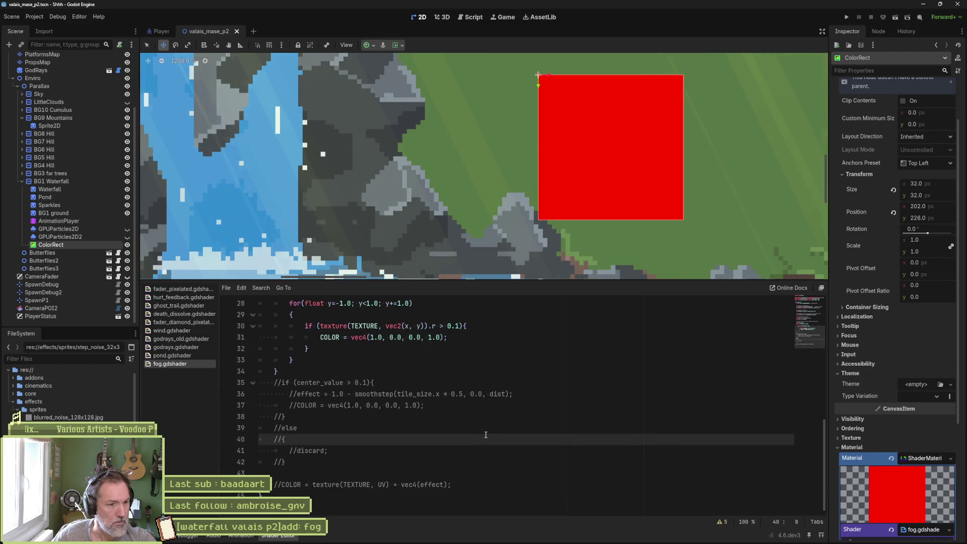
scroll(485, 434, up, 3)
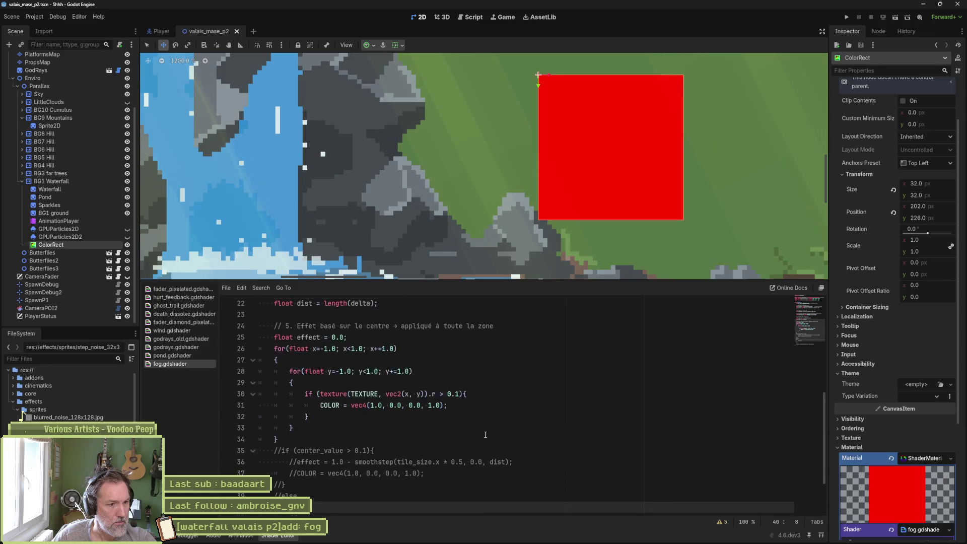
scroll(485, 434, up, 5)
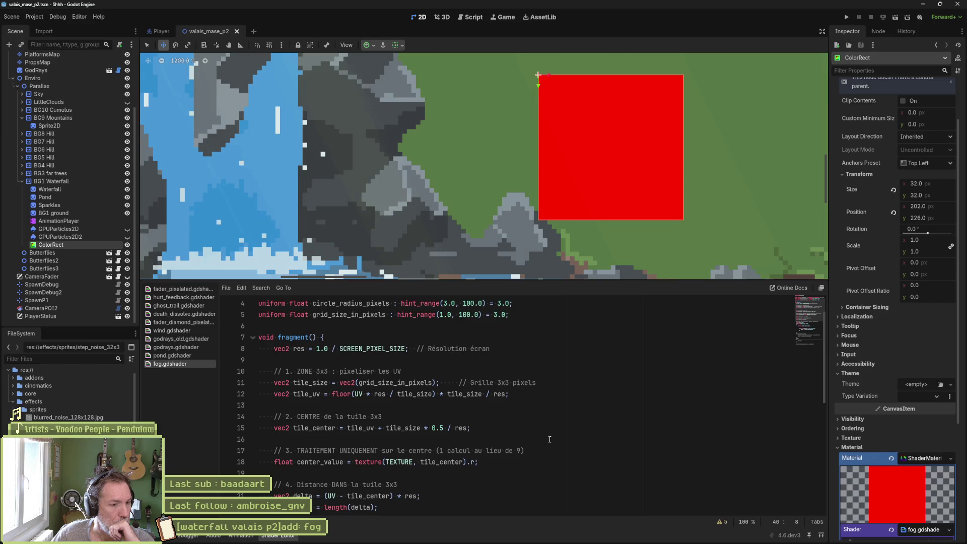
Review the shader, checking where center_value and the commented effect term are used
scroll(549, 438, down, 2)
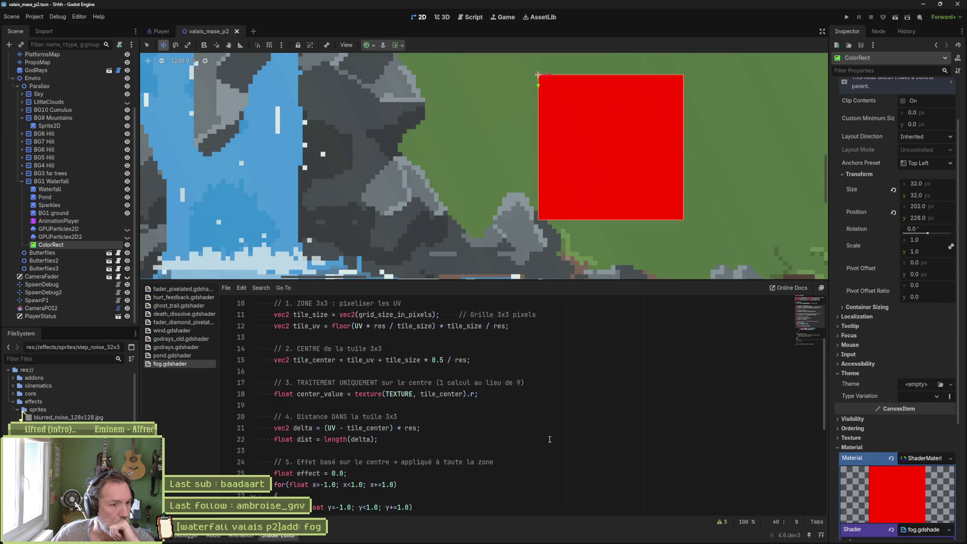
double_click(322, 393)
scroll(580, 429, down, 2)
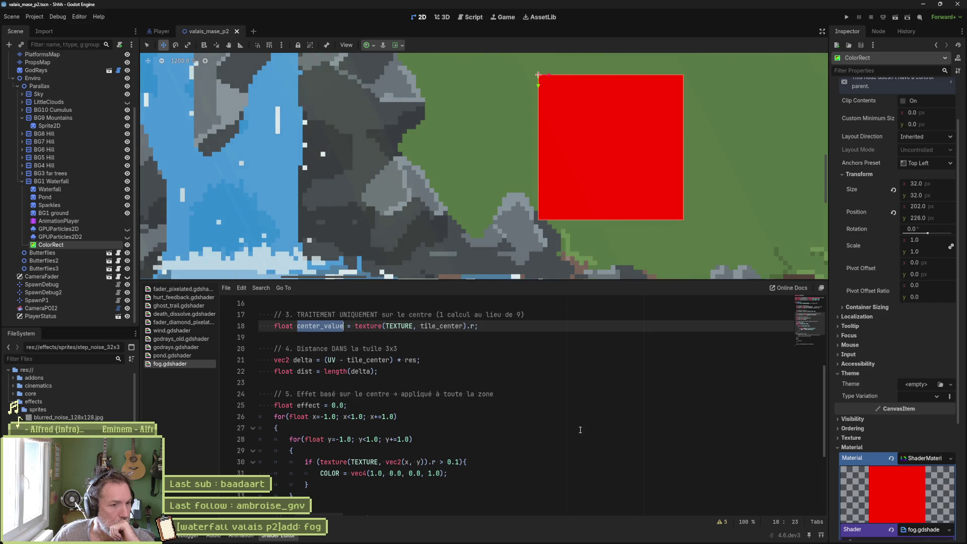
scroll(580, 429, down, 3)
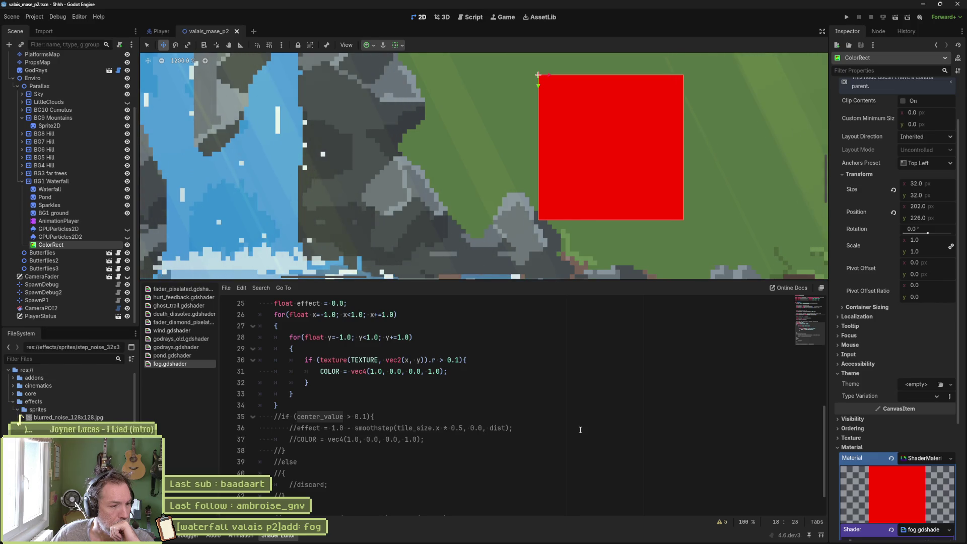
scroll(580, 429, down, 1)
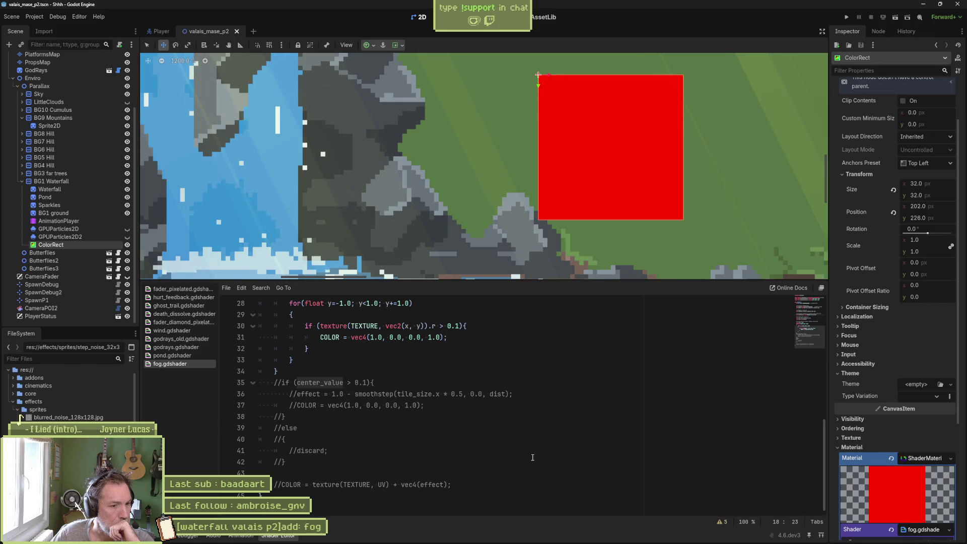
drag(409, 484, 444, 484)
click(447, 468)
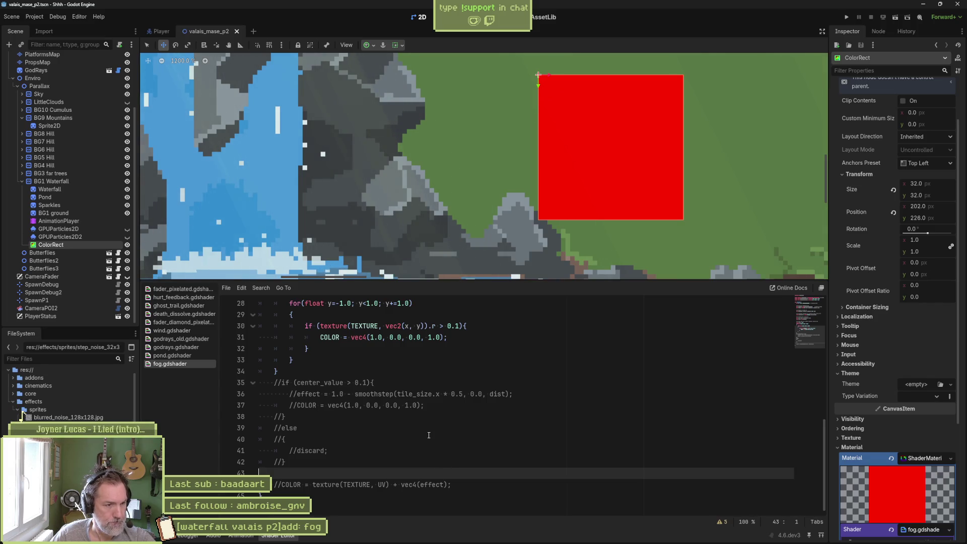
scroll(428, 435, up, 3)
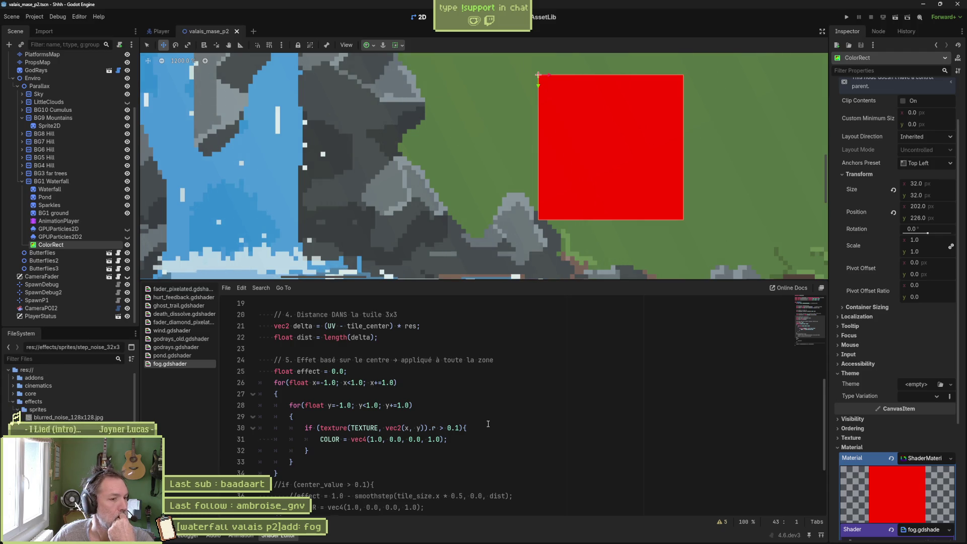
click(458, 427)
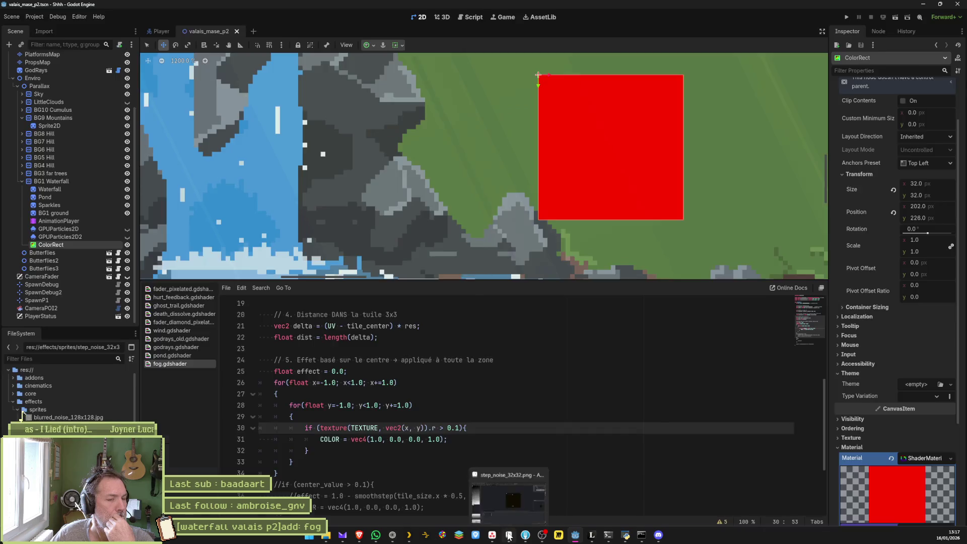
In Aseprite's step_noise_32x32 texture, paint over a white dot with the dark background colour
click(508, 534)
alt+click(551, 274)
click(538, 313)
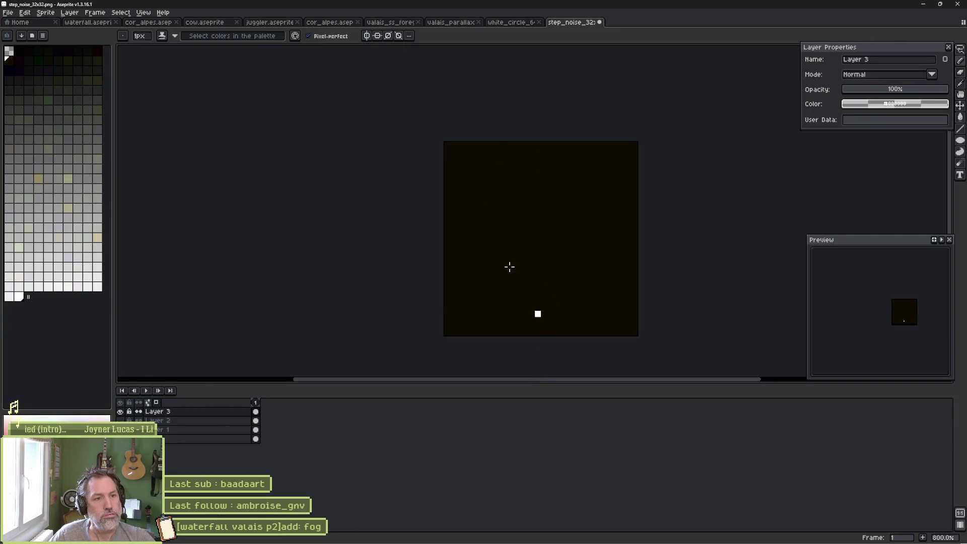